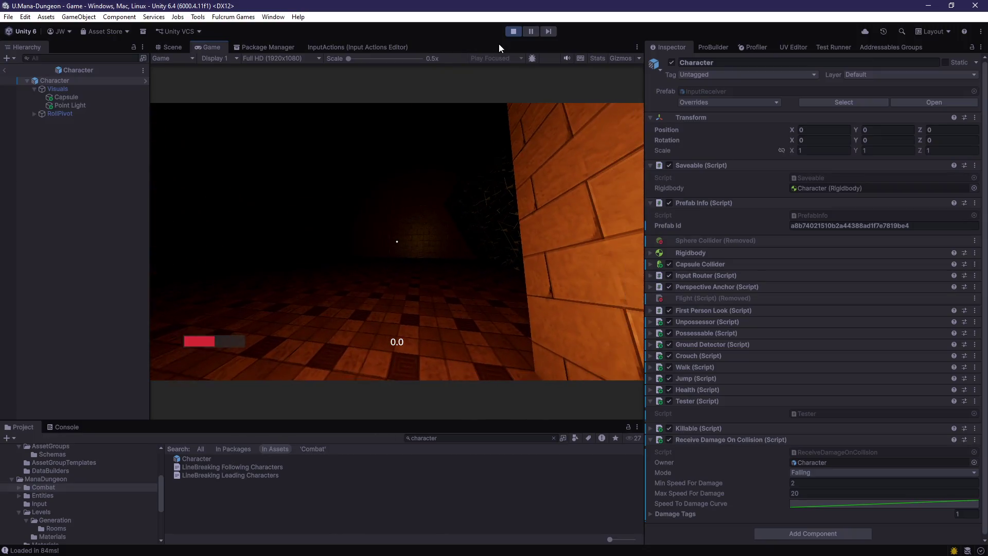
# On the Character prefab, set Min Speed For Damage 5 and Max 25, then playtest a fall
pyautogui.click(196, 458)
pyautogui.doubleClick(217, 457)
pyautogui.click(806, 484)
pyautogui.write('5')
pyautogui.click(811, 492)
pyautogui.write('25')
pyautogui.click(513, 33)
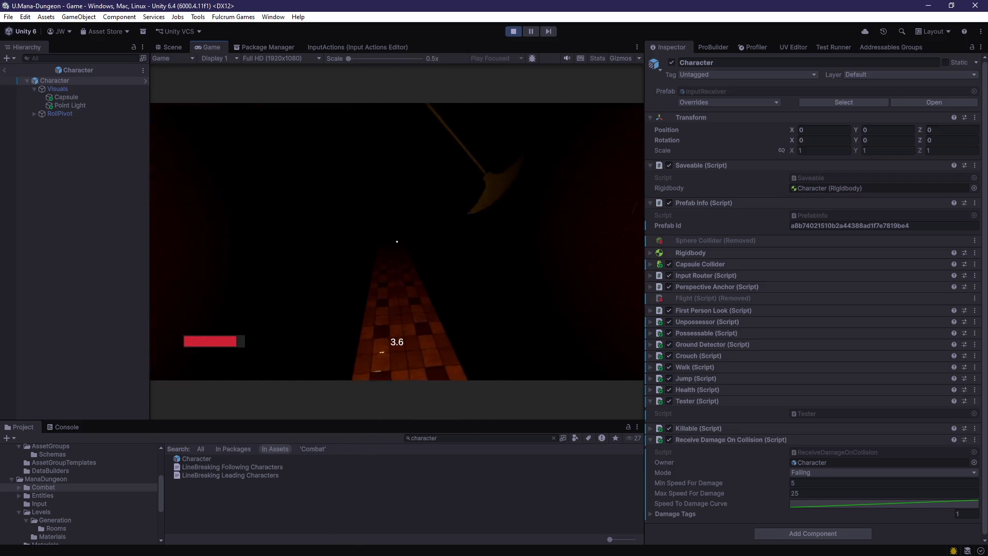
pyautogui.click(513, 32)
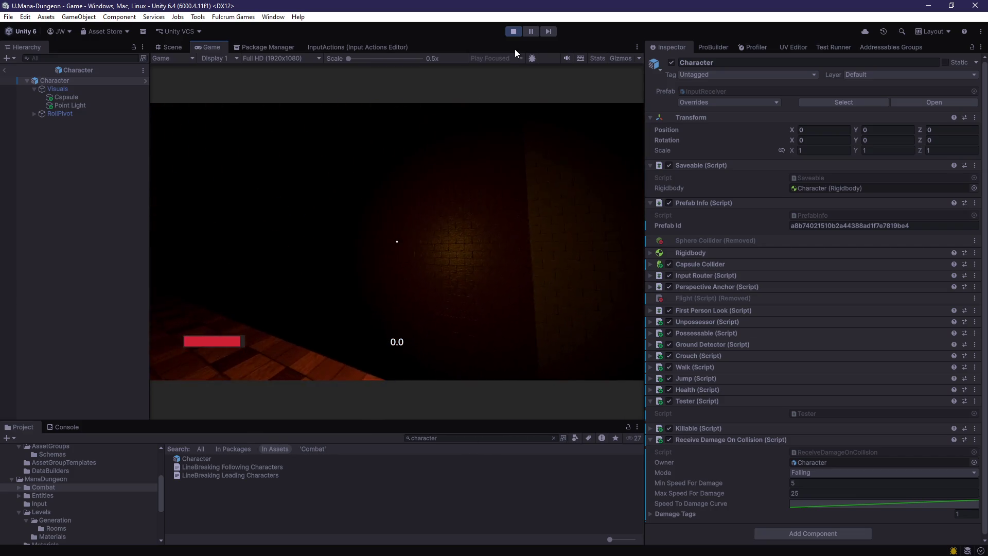
# Set Min Speed For Damage to 10, try 50 as the max, undo back to 25, and replay
pyautogui.click(819, 484)
pyautogui.write('10')
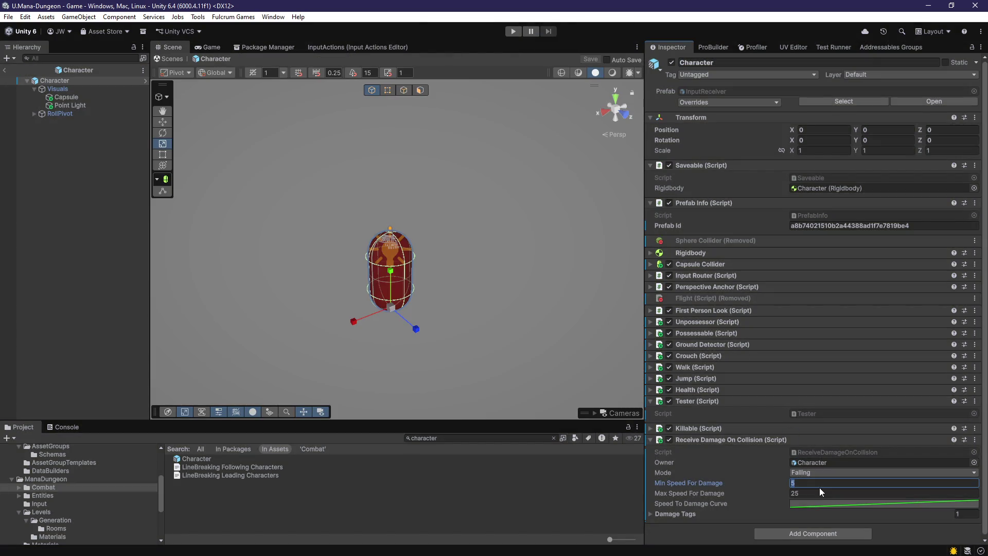
pyautogui.click(818, 490)
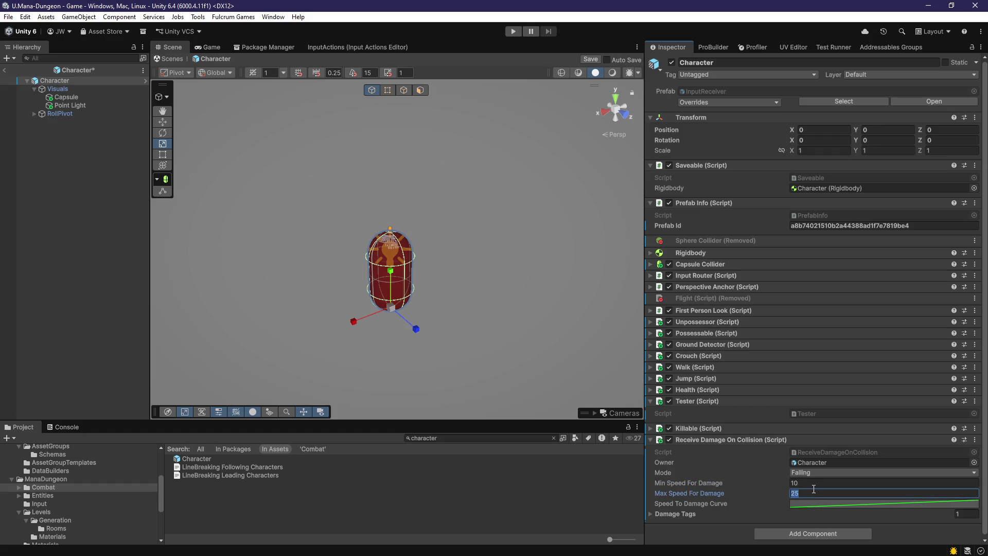
pyautogui.write('50')
pyautogui.hotkey('ctrl', 's')
pyautogui.hotkey('ctrl', 'z')
pyautogui.click(509, 33)
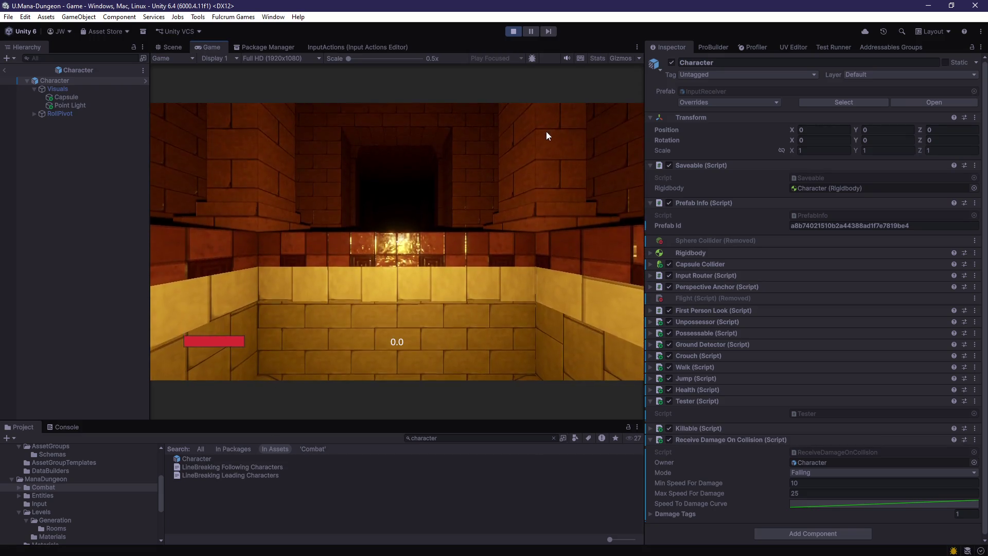
pyautogui.click(592, 182)
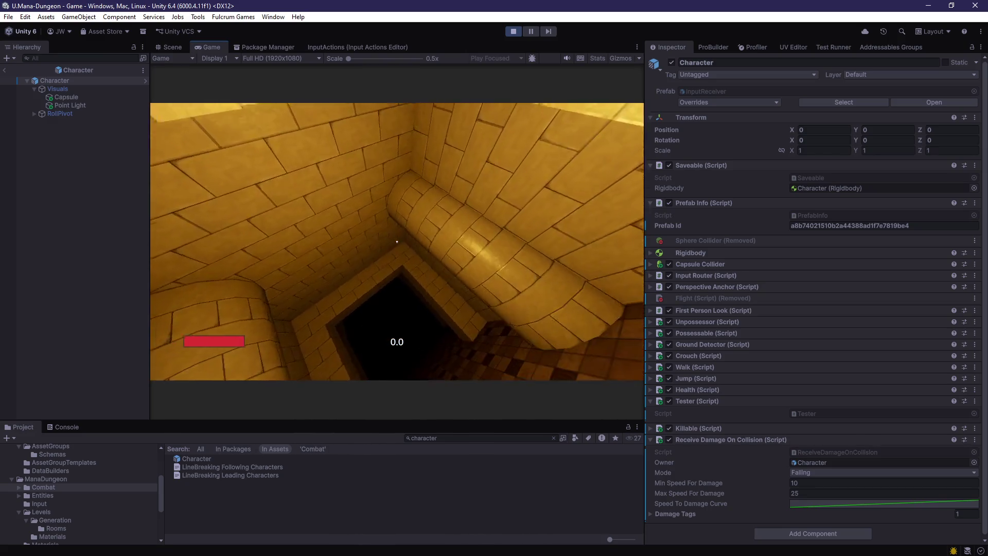
pyautogui.press('w')
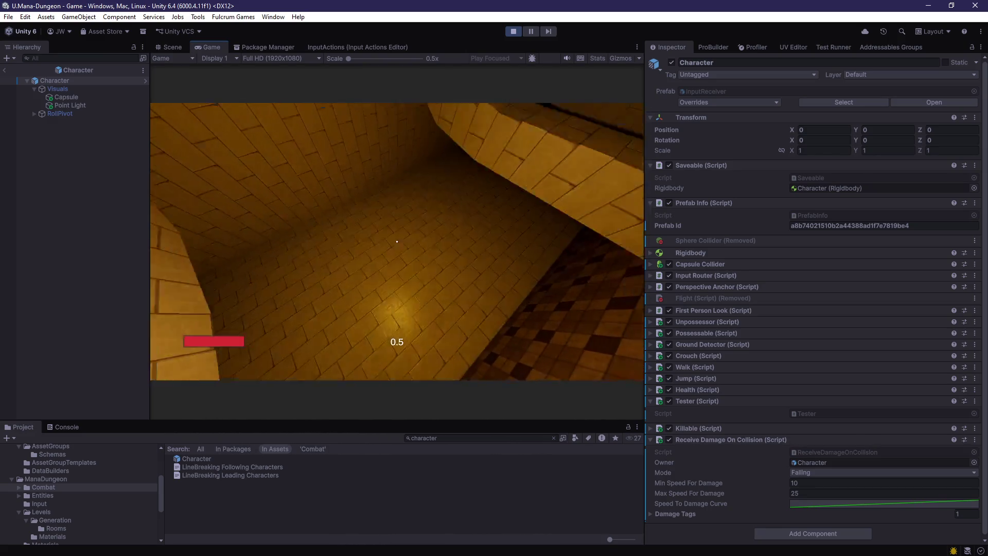
pyautogui.press('w')
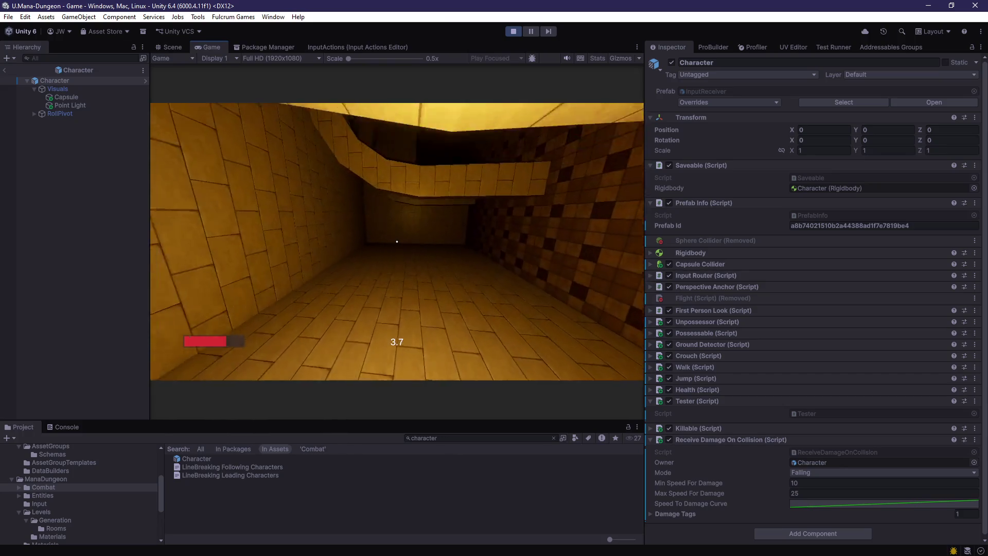
pyautogui.press('w')
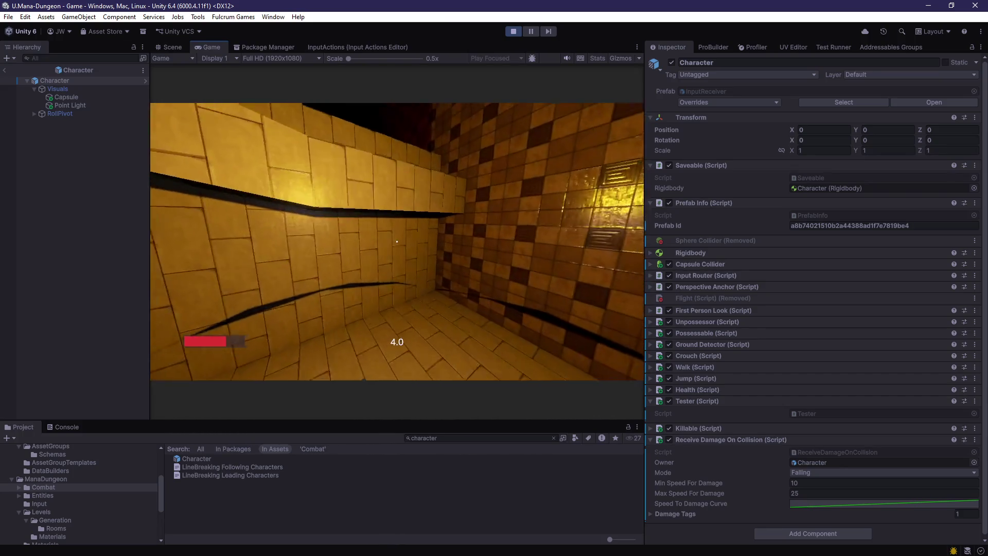
pyautogui.press('w')
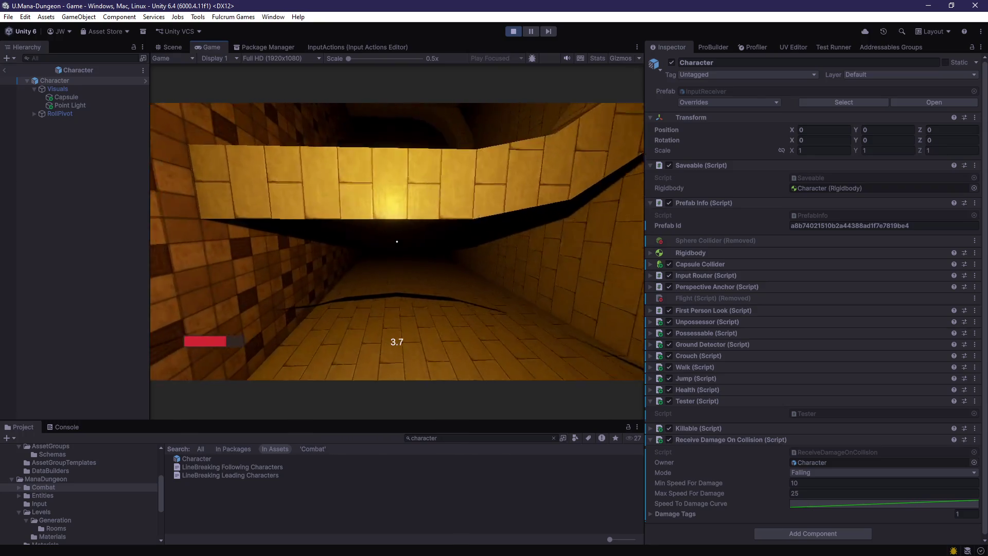
pyautogui.press('w')
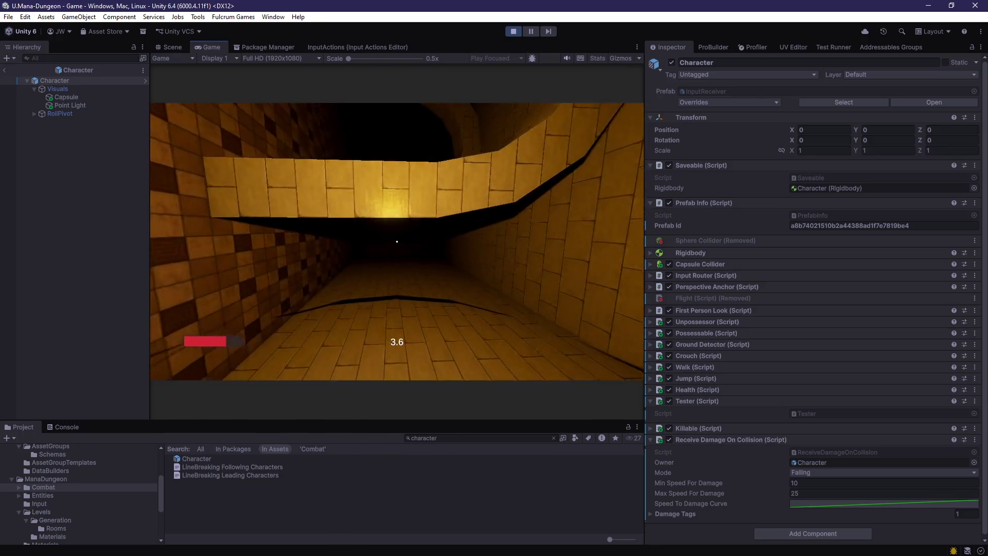
pyautogui.press('w')
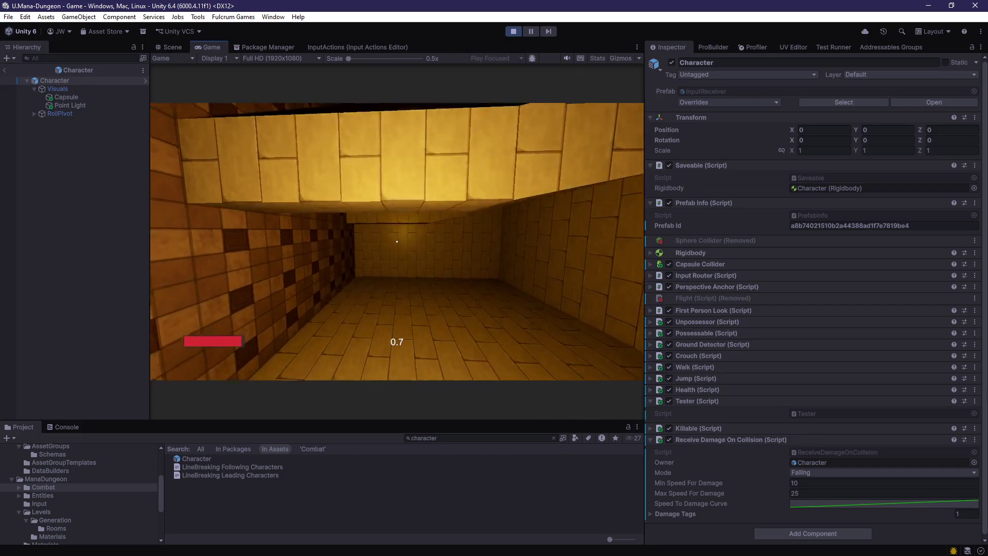
pyautogui.press('w')
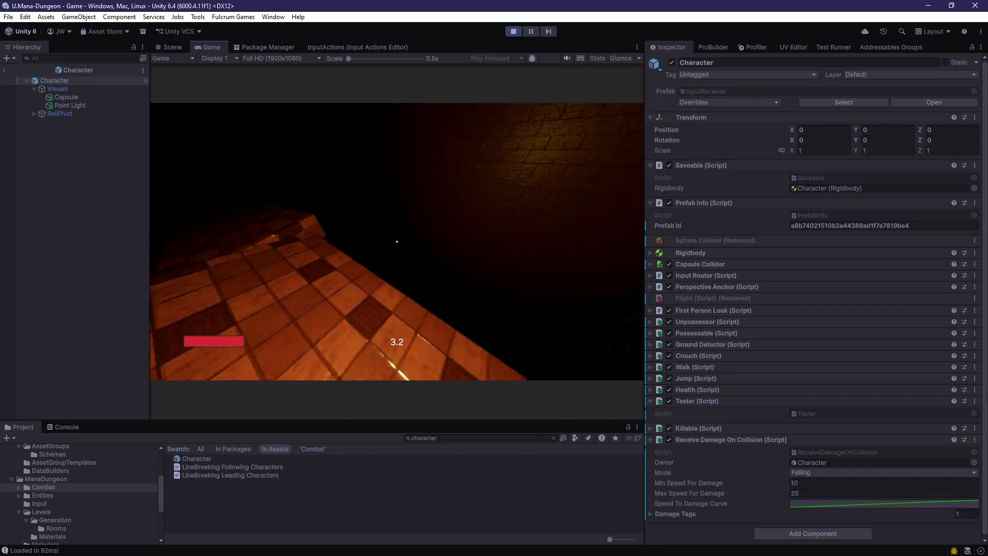
pyautogui.press('w')
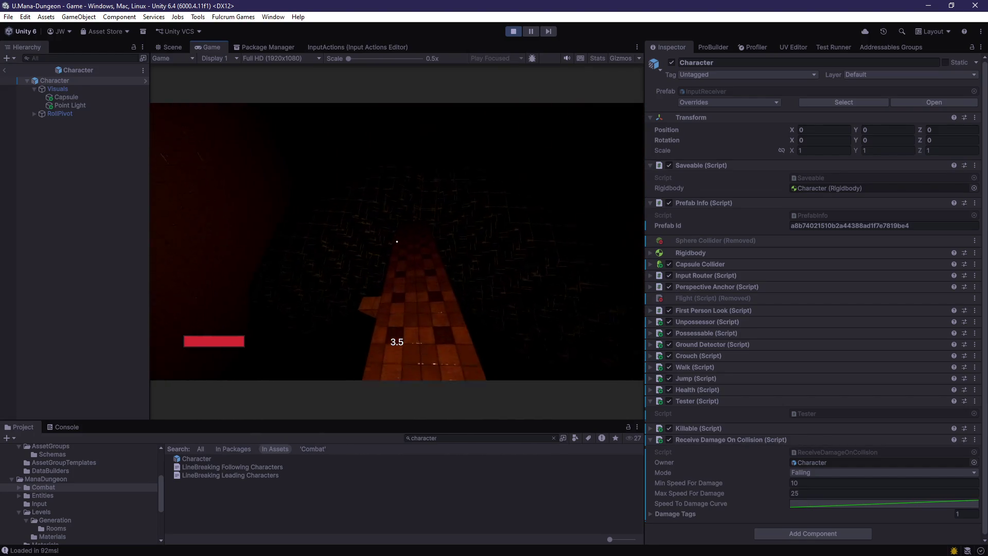
pyautogui.press('w')
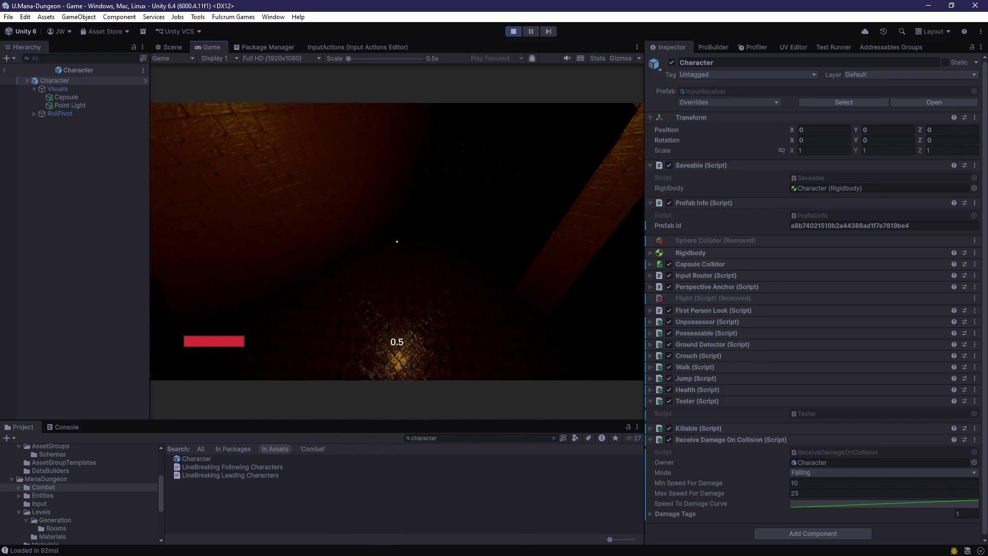
pyautogui.press('w')
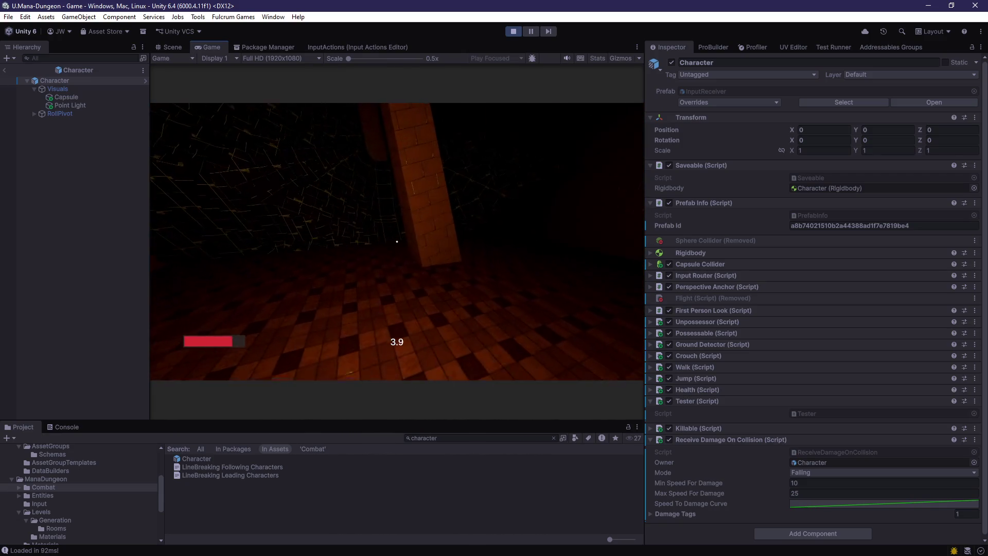
pyautogui.press('Escape')
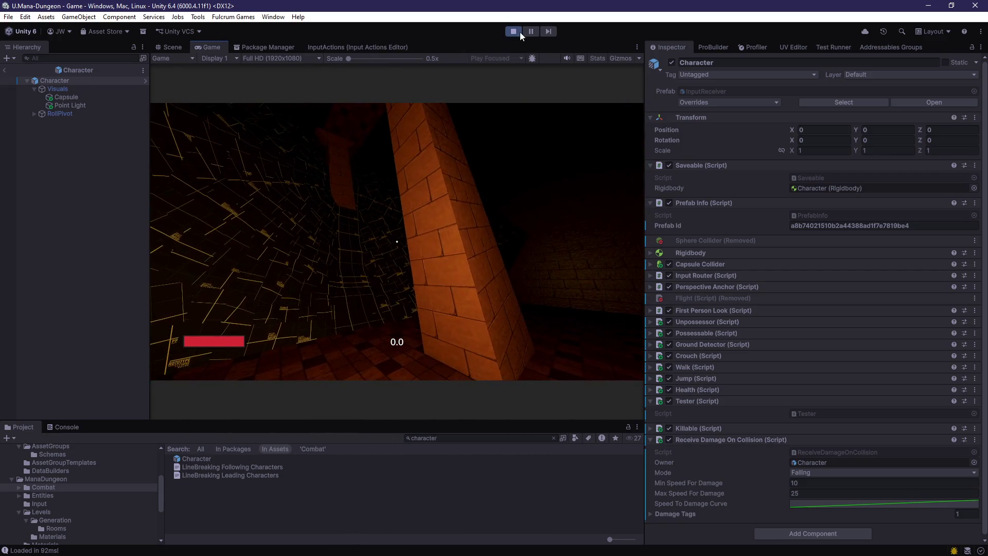
pyautogui.click(517, 31)
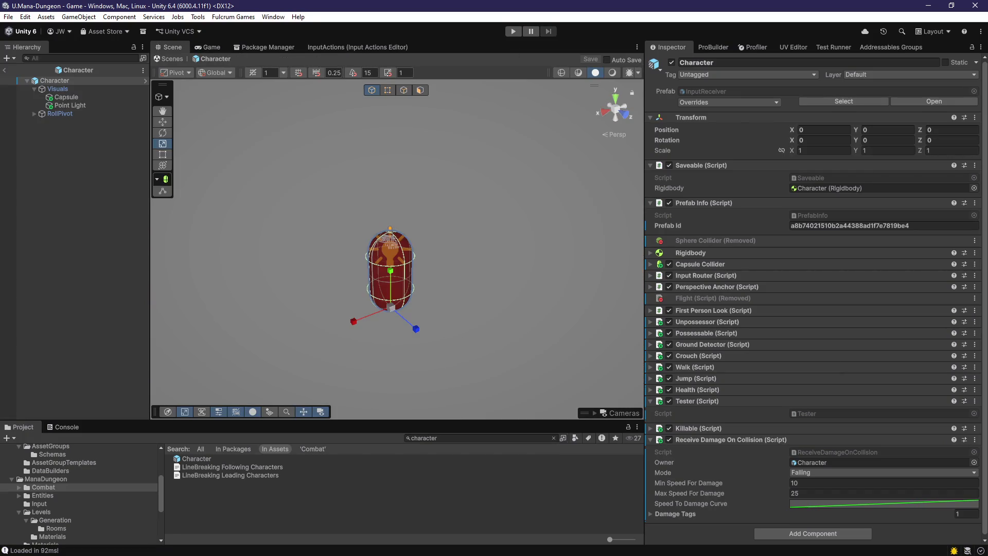
pyautogui.hotkey('alt', 'Tab')
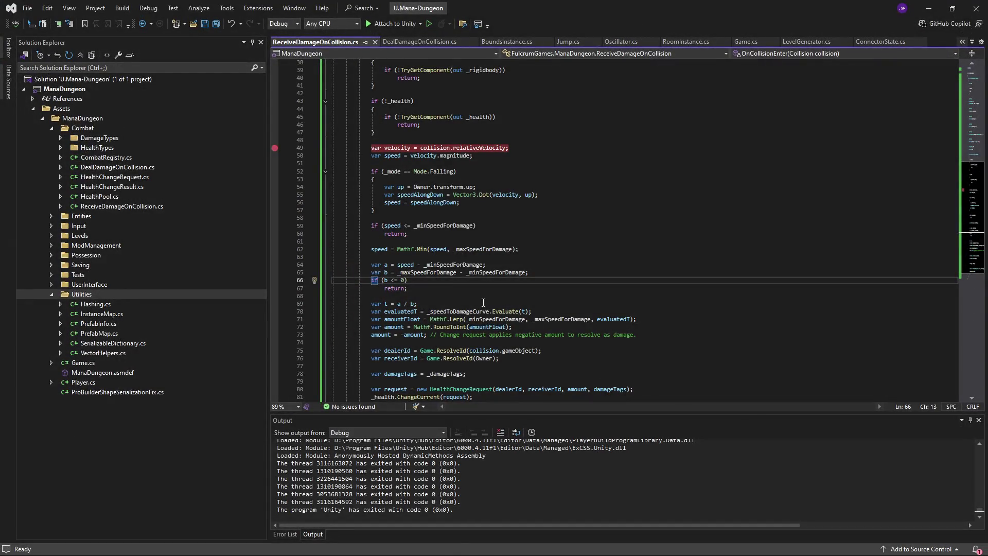
# Rename the speedAlongDown variable to speedAlongUp with Ctrl+R and save the script
pyautogui.click(422, 199)
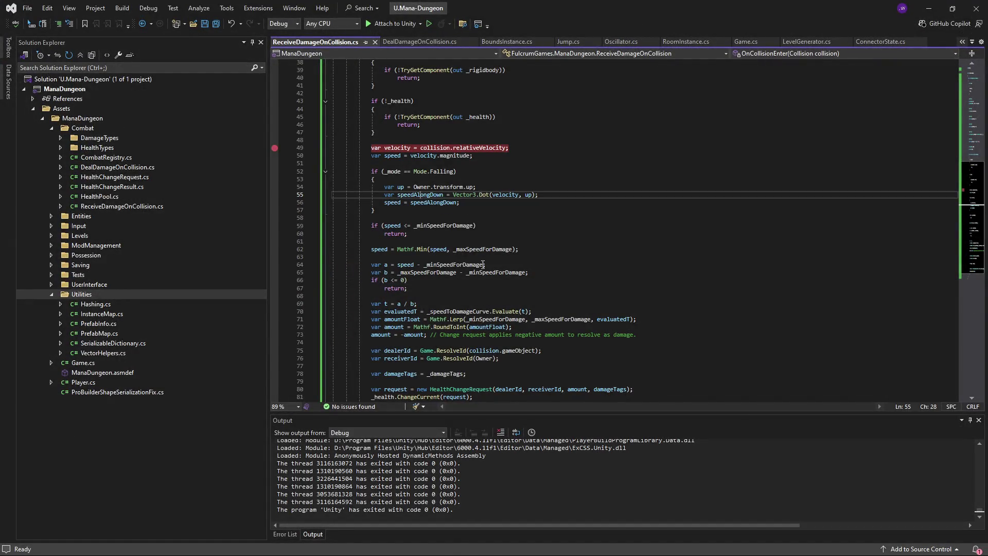
pyautogui.hotkey('ctrl', 'r')
pyautogui.hotkey('ctrl', 'r')
pyautogui.write('speedAlongUp')
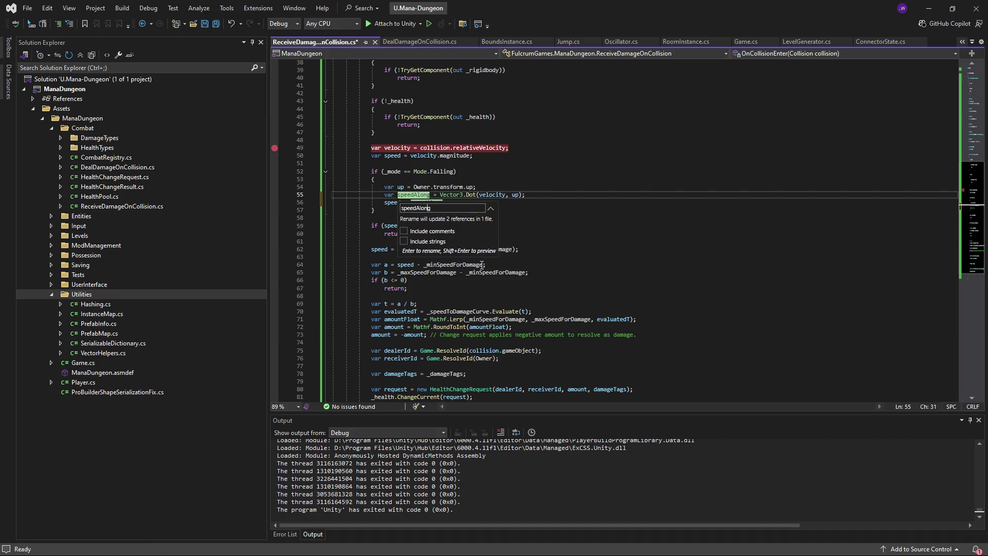
pyautogui.press('Return')
pyautogui.hotkey('ctrl', 's')
# Add a three-line comment explaining that relative velocity is inverted when falling, and save
pyautogui.scroll(4, 491, 245)
pyautogui.click(476, 272)
pyautogui.press('Return')
pyautogui.write('// This is')
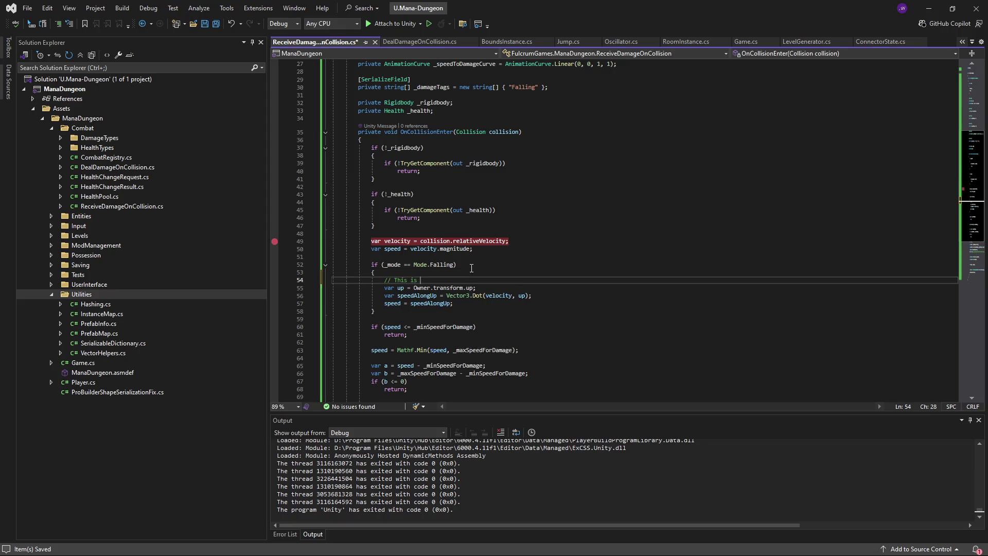
pyautogui.write(' inverted, because rela')
pyautogui.write('tive velocity is ')
pyautogui.write('measuring how')
pyautogui.press('Return')
pyautogui.write('// the ground is coming up relative to ')
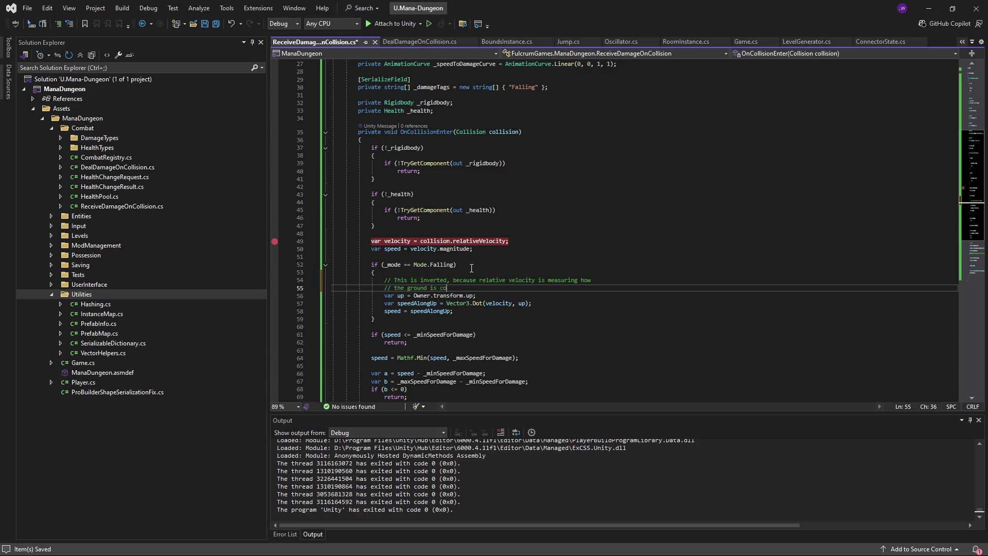
pyautogui.write('us')
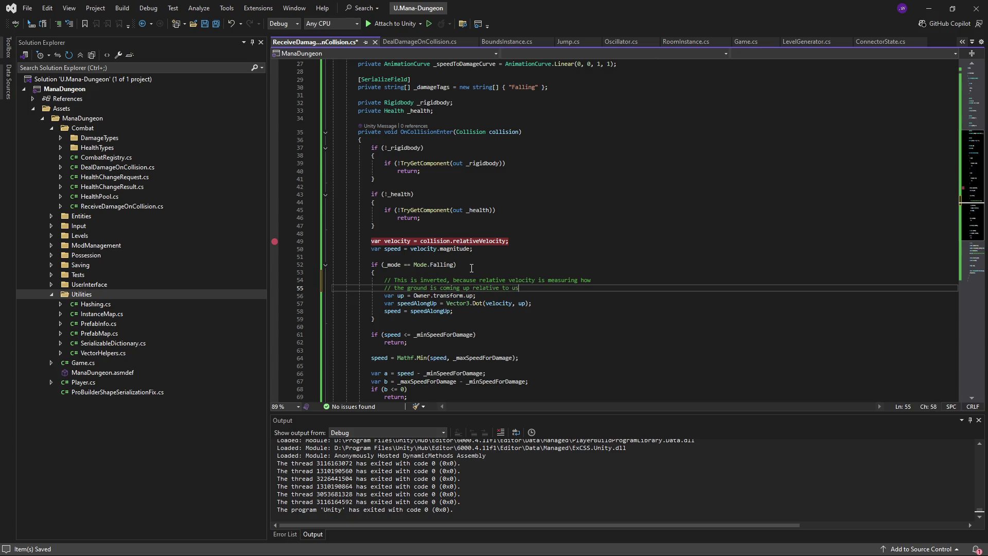
pyautogui.write(' rather than us going')
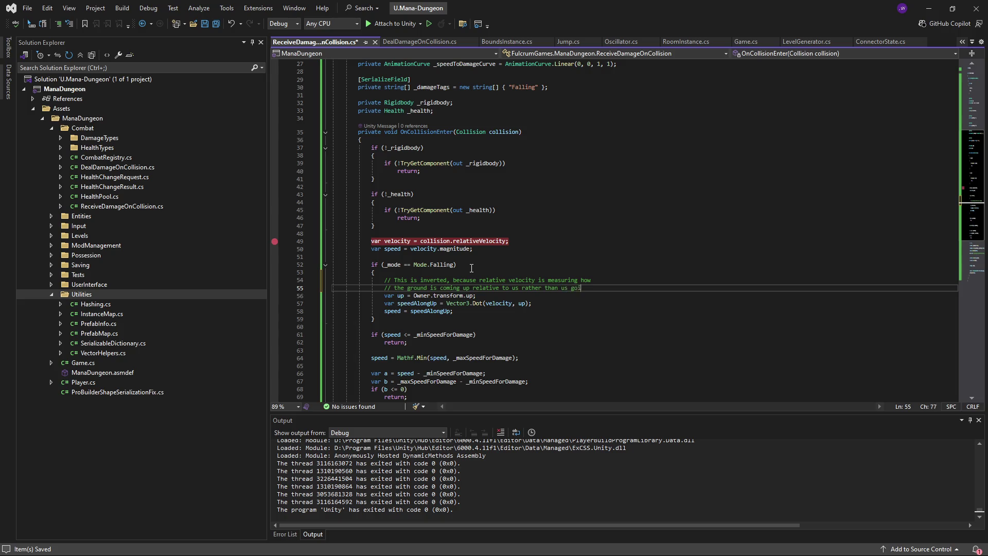
pyautogui.press('Return')
pyautogui.write('wn toward the ground.')
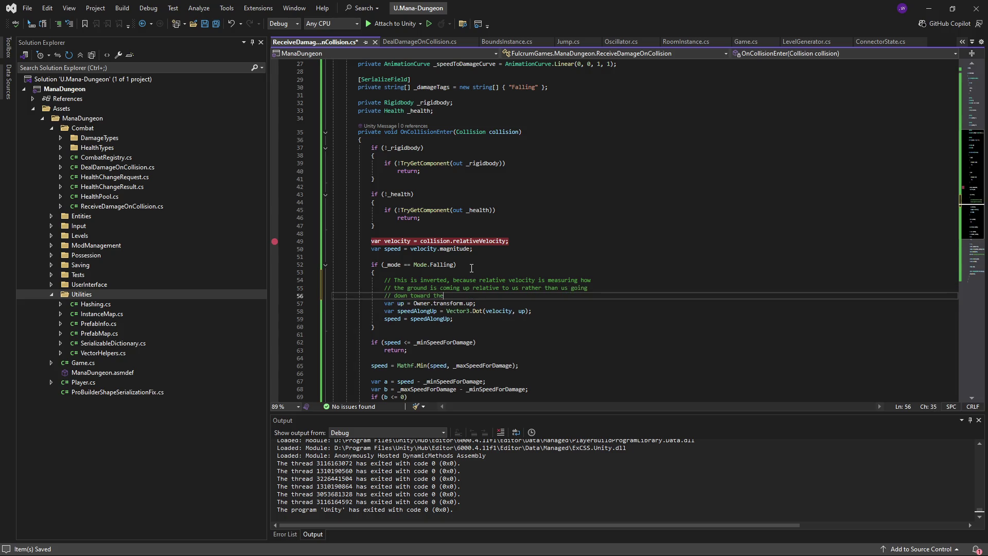
pyautogui.hotkey('ctrl', 's')
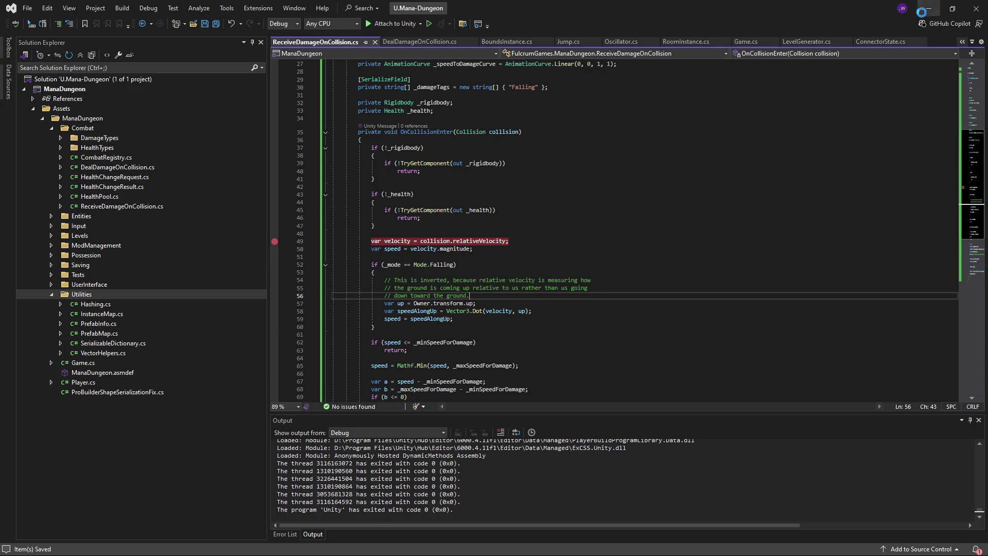
pyautogui.click(929, 8)
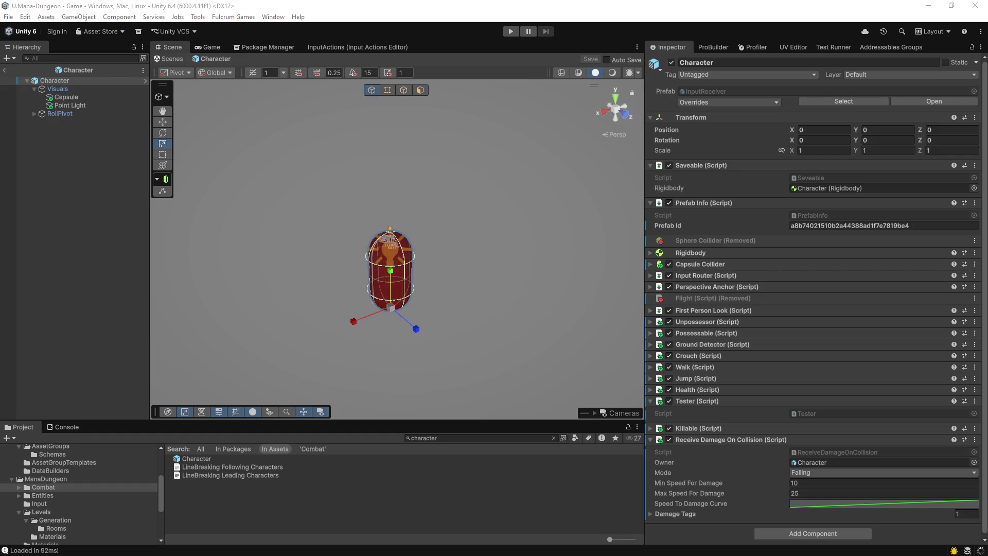
# Clear the Project search, select Character in the Hierarchy, and switch to ReceiveDamageOnCollision.cs
pyautogui.click(457, 437)
pyautogui.press('BackSpace')
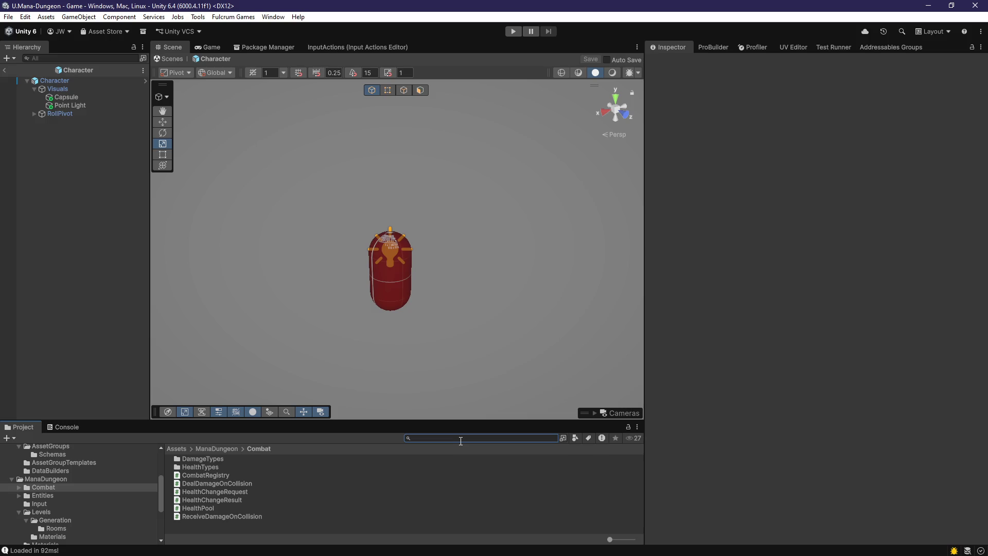
pyautogui.click(66, 81)
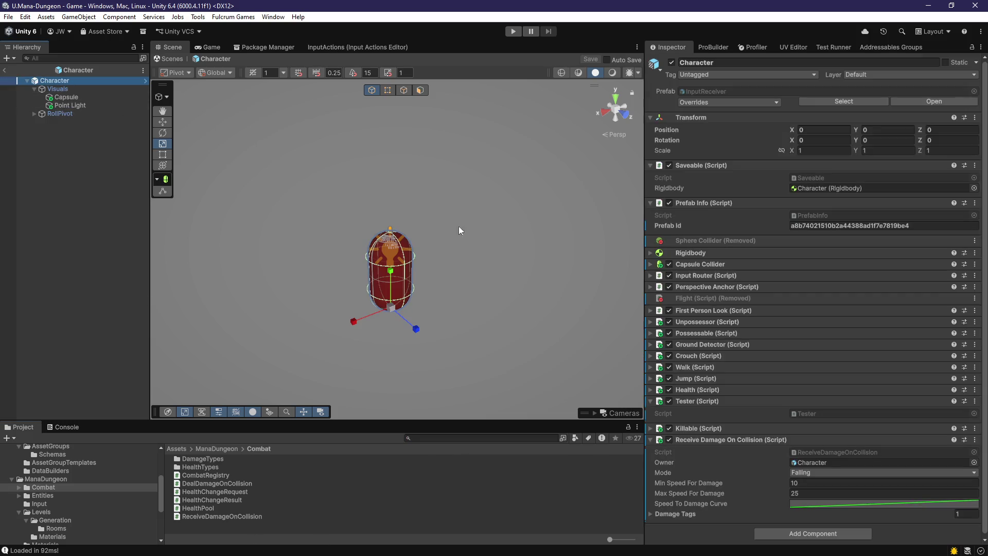
pyautogui.hotkey('alt', 'Tab')
pyautogui.scroll(4, 550, 269)
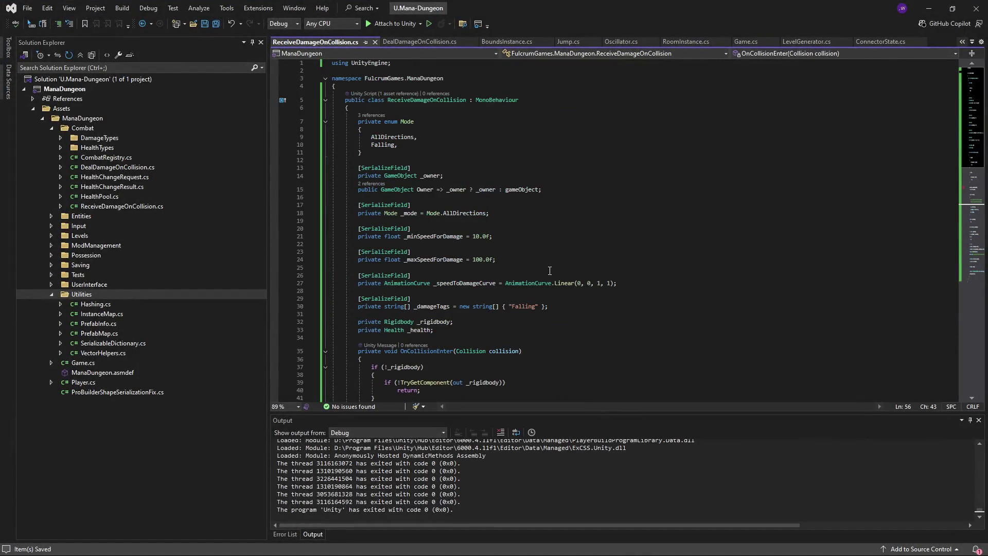
# Change the _maxSpeedForDamage default on line 24 from 100.0f to 25.0f, save, and let Unity reimport
pyautogui.doubleClick(481, 260)
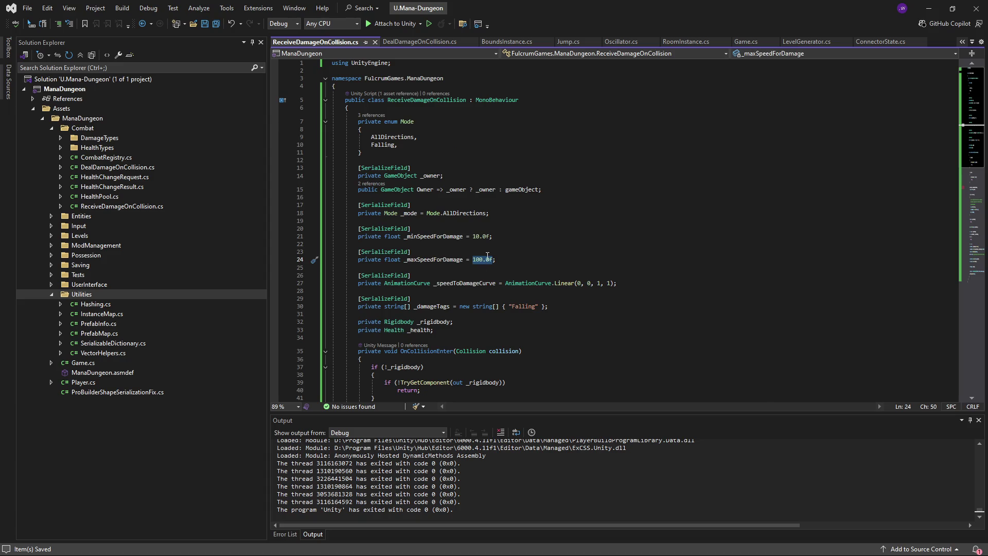
pyautogui.write('25.0f')
pyautogui.hotkey('ctrl', 's')
pyautogui.press('Down')
pyautogui.press('Down')
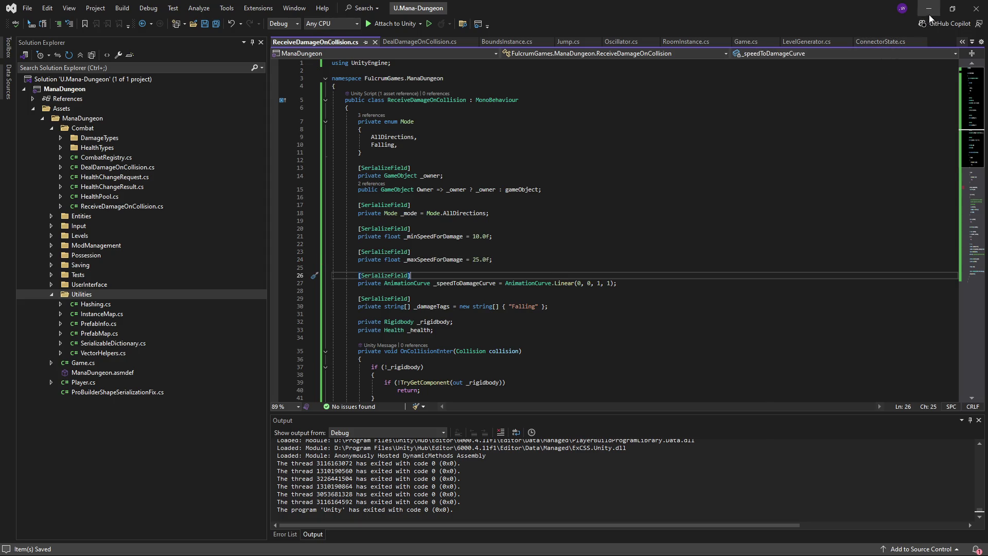
pyautogui.click(927, 9)
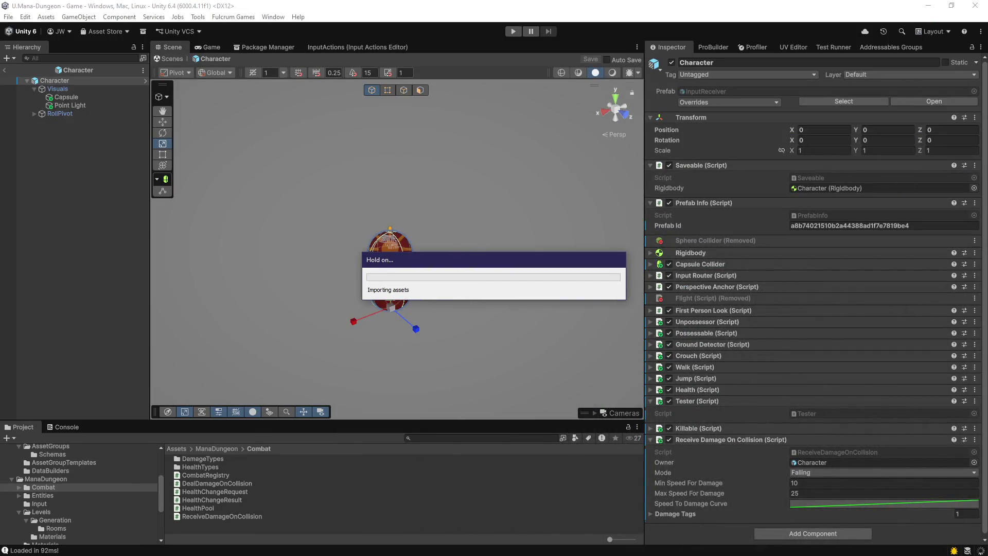
pyautogui.hotkey('alt', 'Tab')
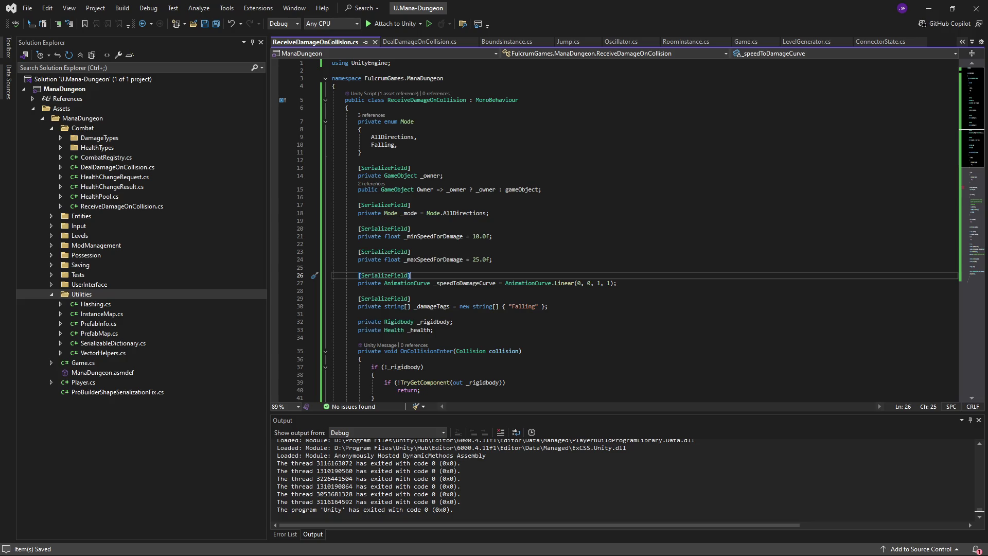
# Add a '[SerializeField] private float _maxDamage = 1000.0f;' field below the max speed field and save
pyautogui.scroll(-2, 565, 315)
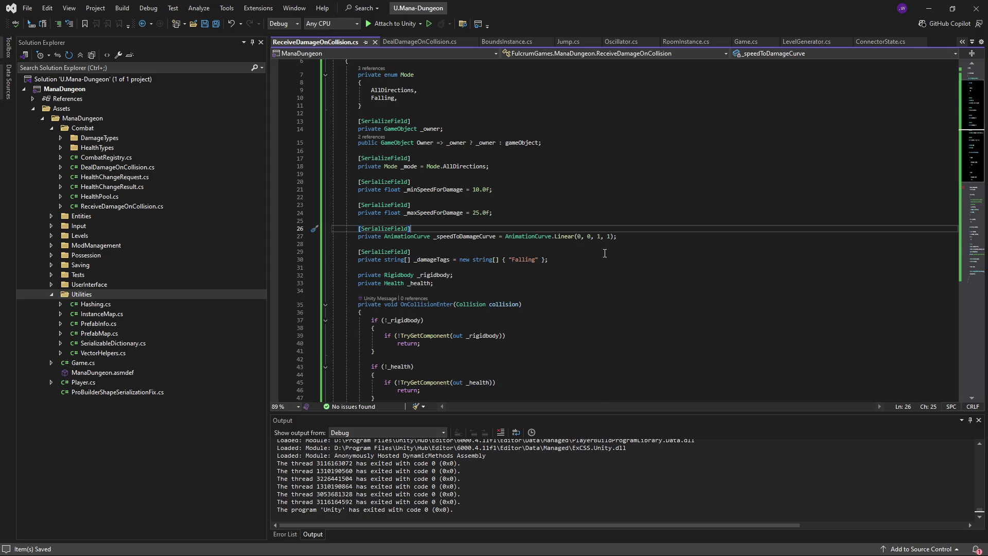
pyautogui.click(513, 215)
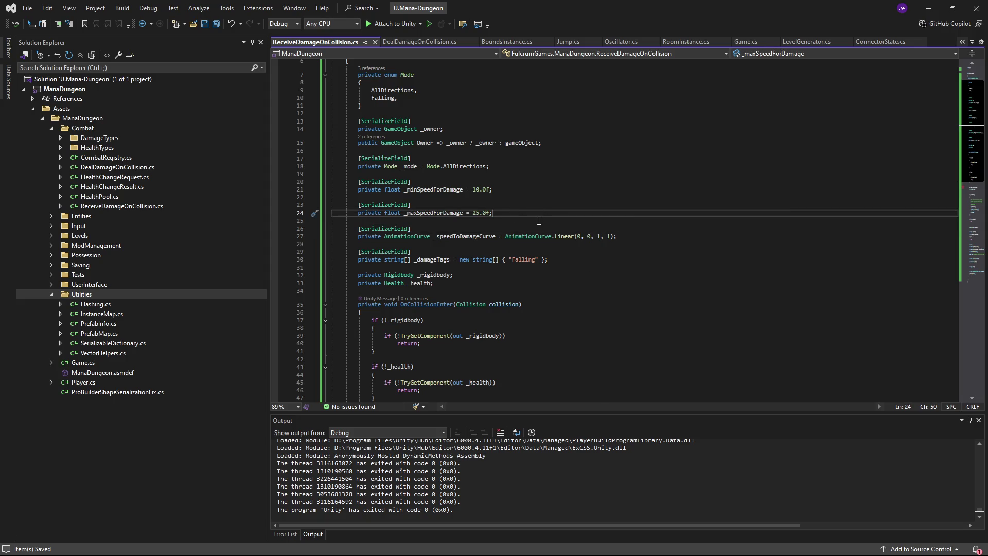
pyautogui.press('Return')
pyautogui.press('Return')
pyautogui.write('[SerializeField')
pyautogui.press('Return')
pyautogui.write('private float _maxDamage=')
pyautogui.press('BackSpace')
pyautogui.press('BackSpace')
pyautogui.write('= ')
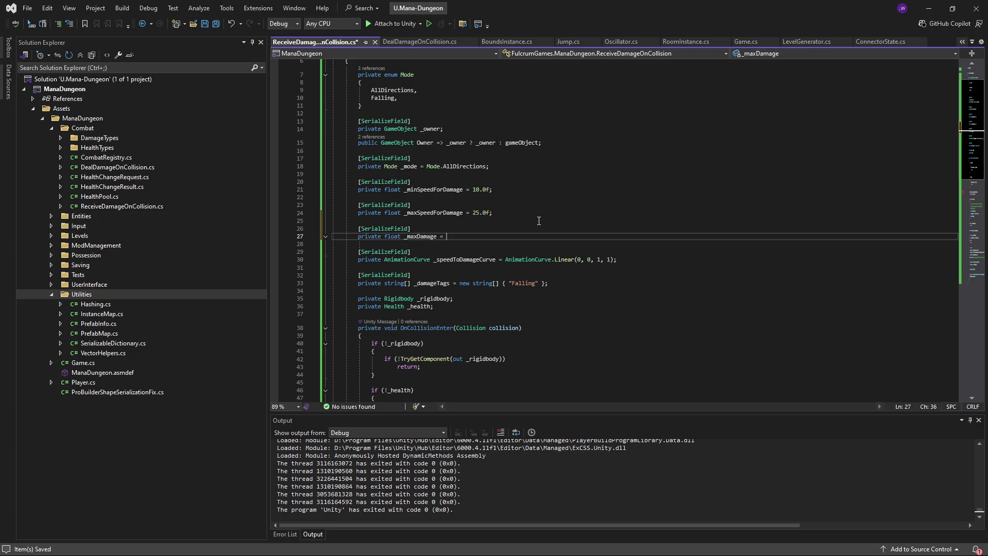
pyautogui.write('1000.0f;')
pyautogui.hotkey('ctrl', 's')
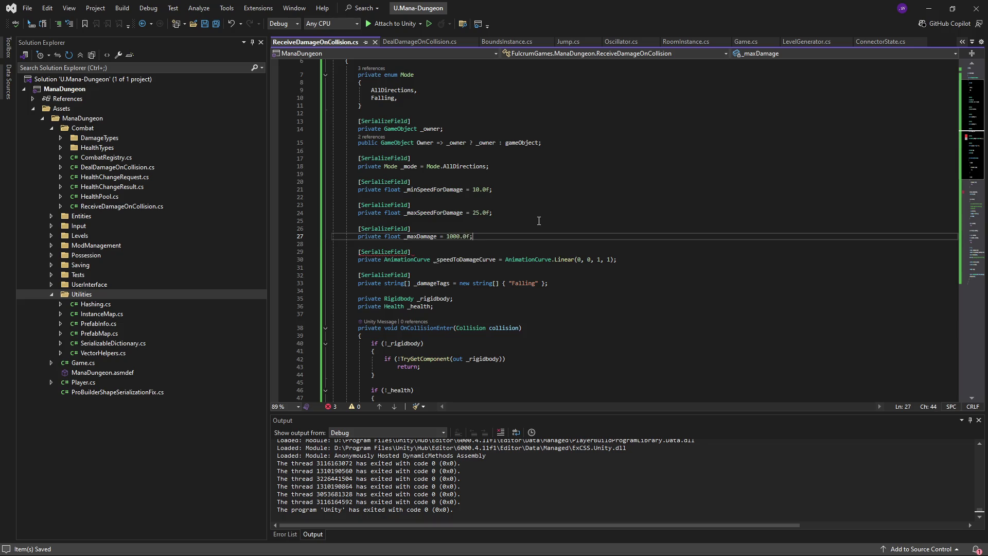
# Restore the _maxSpeedForDamage default from 25.0f to 100.0f and save
pyautogui.doubleClick(481, 213)
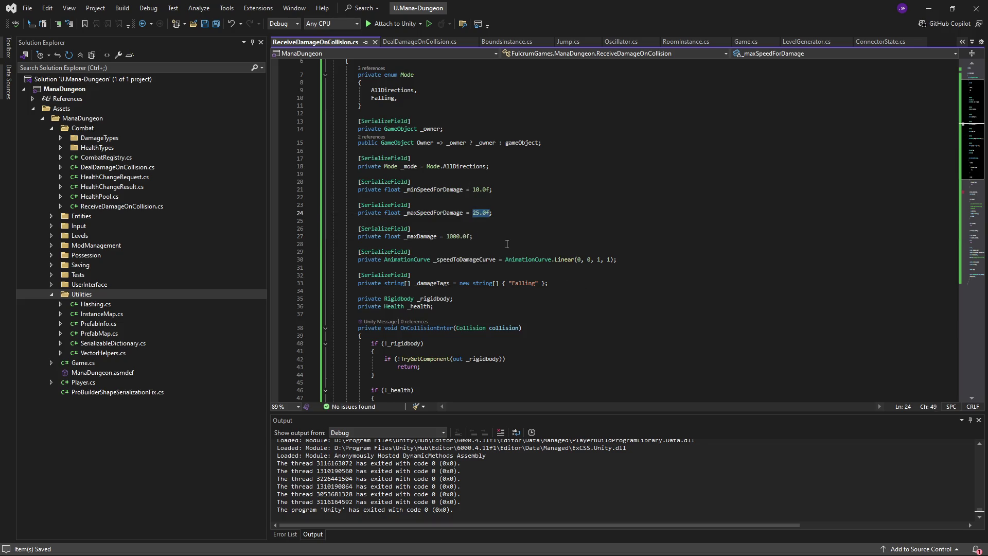
pyautogui.write('100.0f')
pyautogui.hotkey('ctrl', 's')
pyautogui.doubleClick(482, 212)
pyautogui.click(529, 233)
pyautogui.scroll(-2, 550, 242)
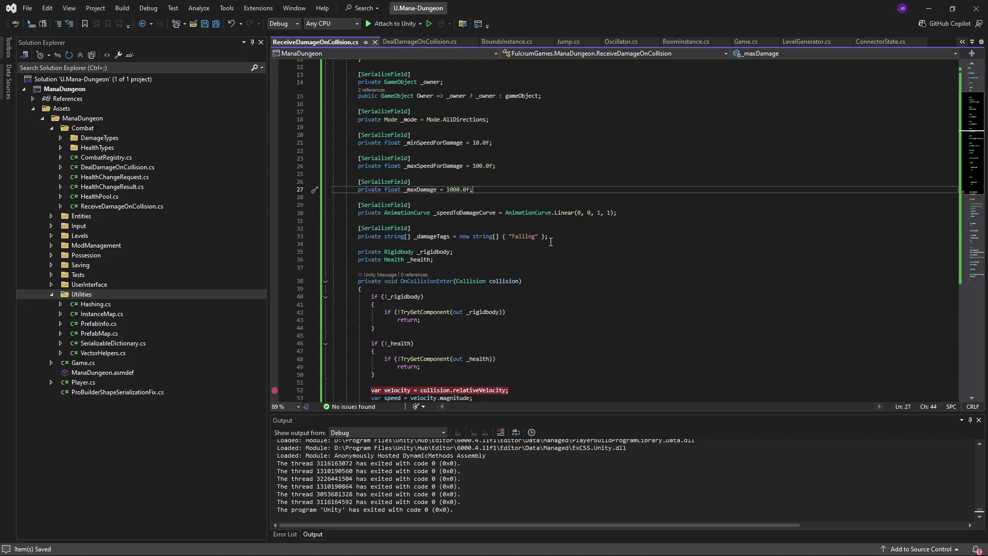
pyautogui.scroll(-14, 551, 242)
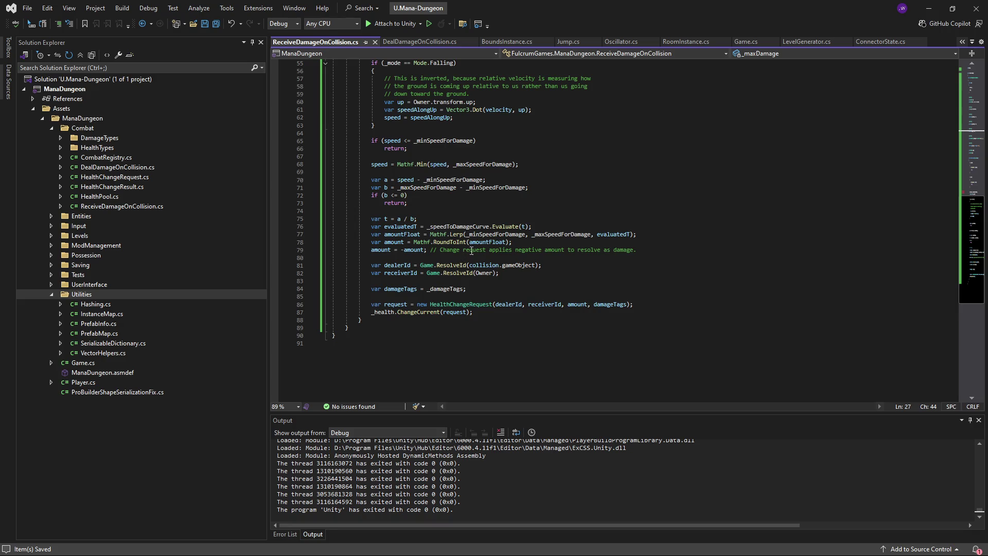
# Highlight the amountFloat usages and inspect the code around the evaluatedT line
pyautogui.moveTo(392, 242)
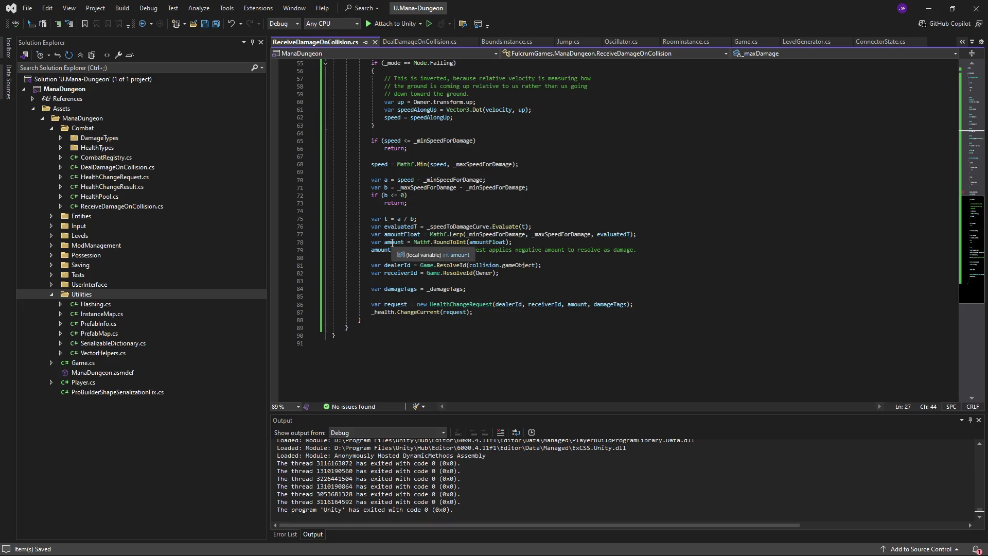
pyautogui.click(492, 242)
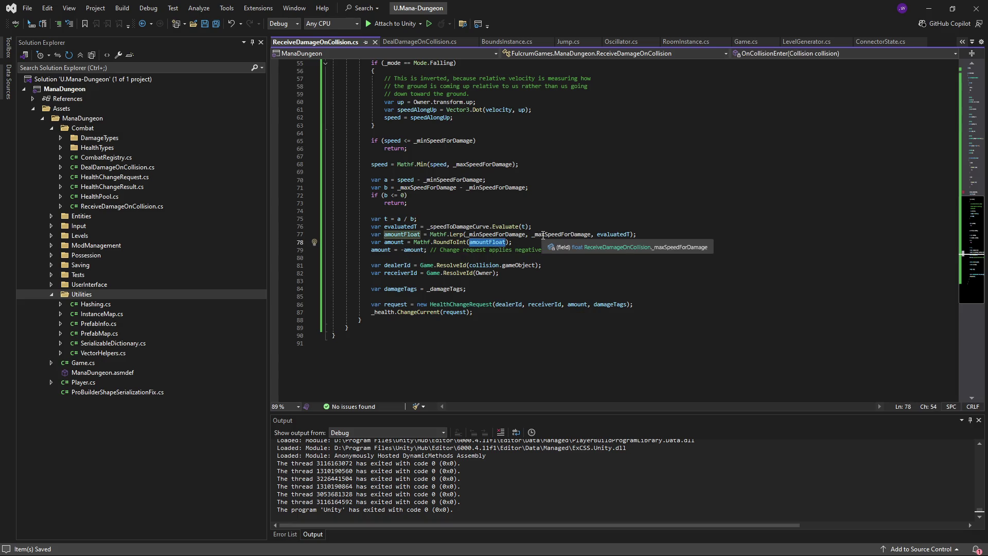
pyautogui.moveTo(502, 238)
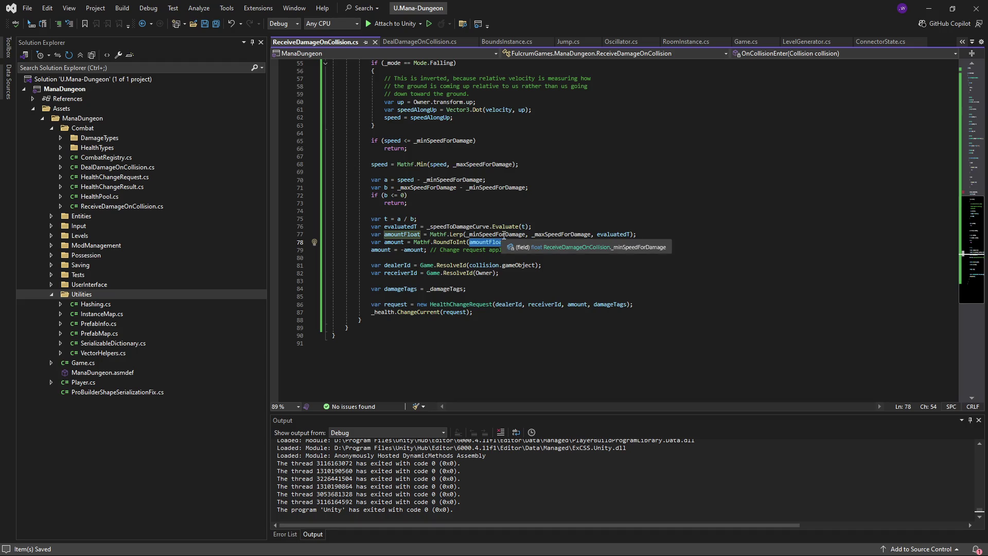
pyautogui.scroll(15, 507, 236)
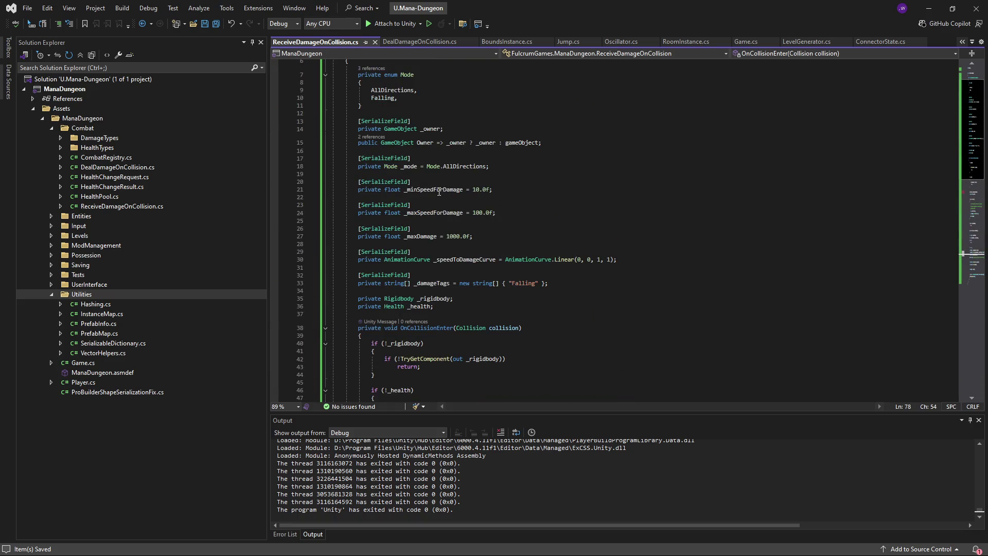
pyautogui.scroll(-9, 582, 301)
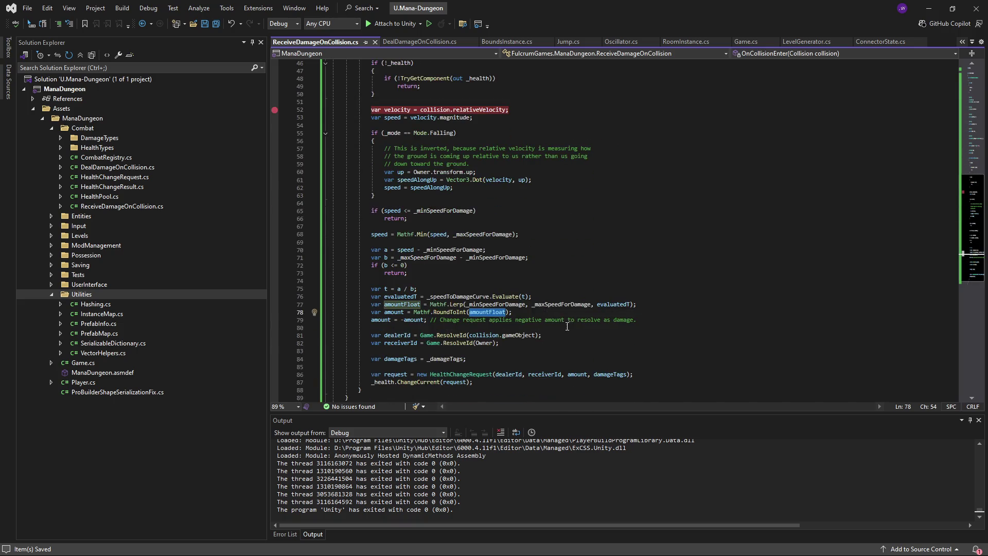
pyautogui.click(549, 297)
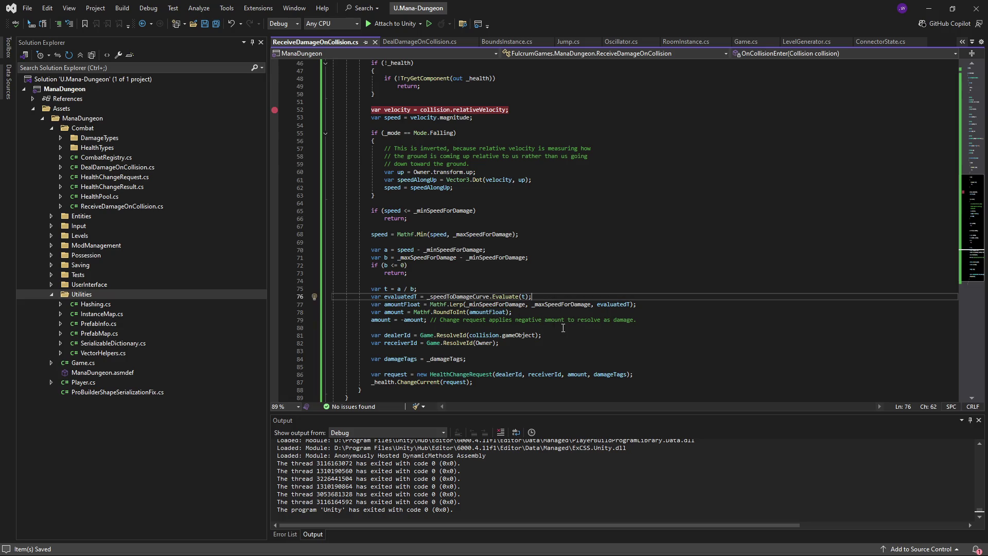
pyautogui.press('Return')
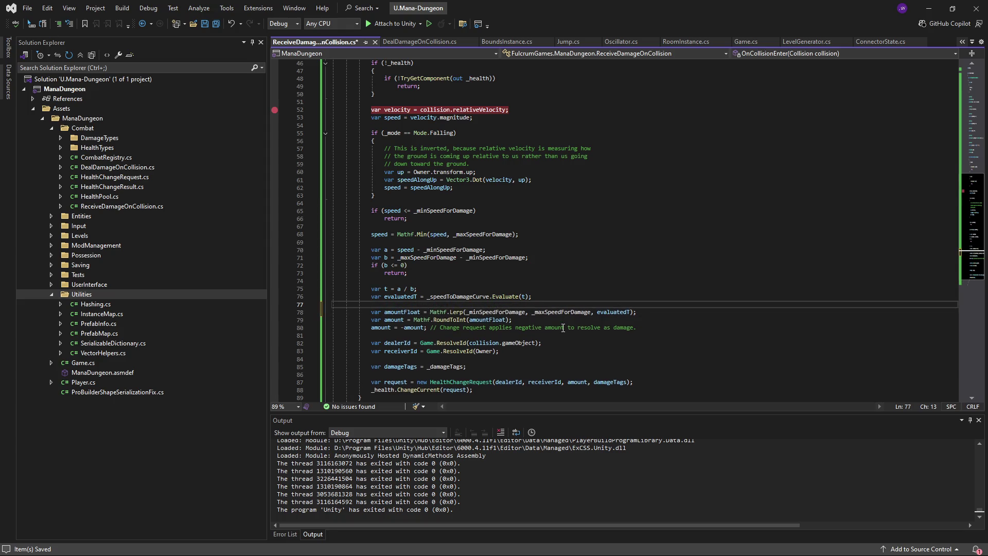
pyautogui.hotkey('ctrl', 'z')
# Replace the Mathf.Lerp expression on line 77 with 'evaluatedT * _maxDamage;'
pyautogui.moveTo(636, 304); pyautogui.dragTo(430, 305)
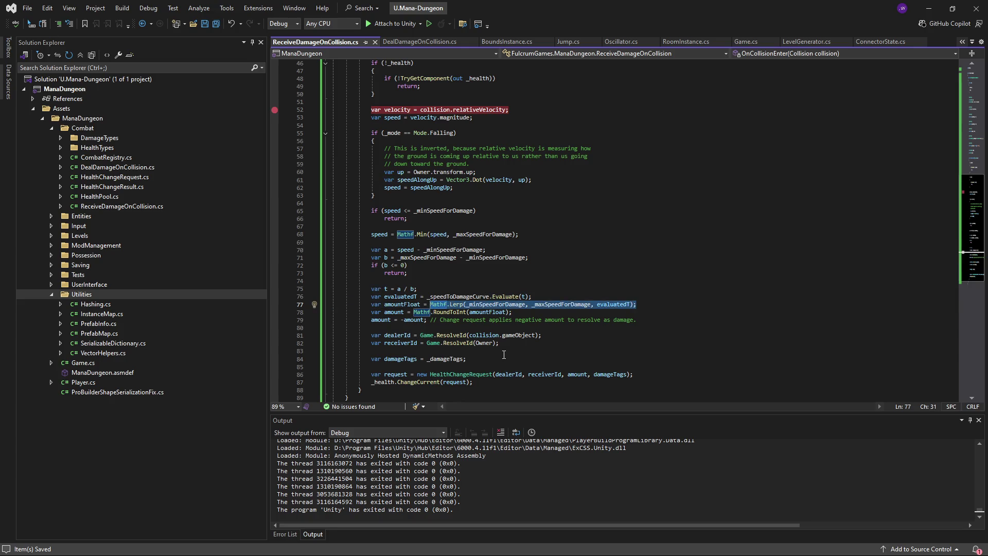
pyautogui.write('evua')
pyautogui.press('BackSpace')
pyautogui.press('BackSpace')
pyautogui.write('aula')
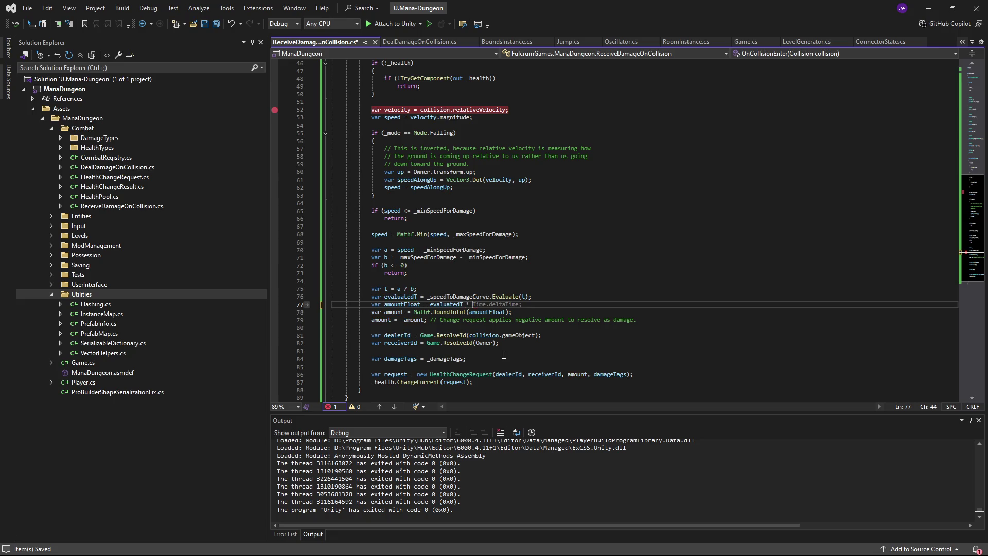
pyautogui.write(' _maxDamage;')
pyautogui.click(551, 313)
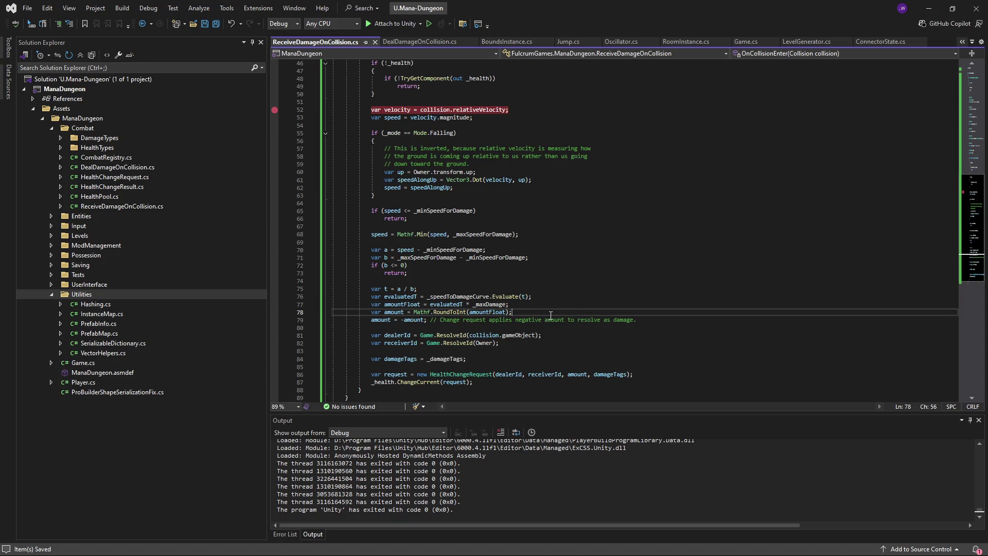
pyautogui.scroll(15, 577, 299)
pyautogui.click(499, 283)
pyautogui.click(928, 8)
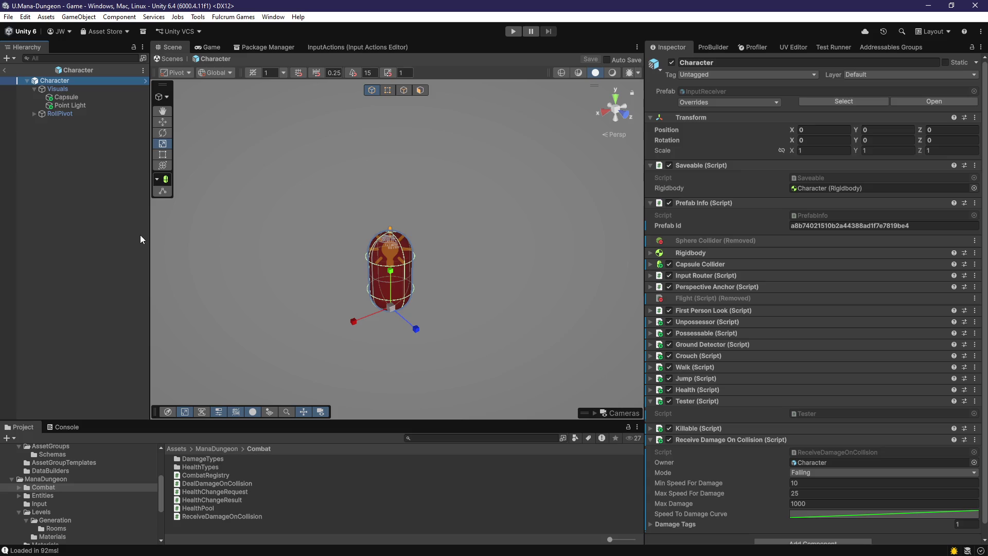
# Set Max Speed For Damage to 100 and run a playtest with Max Damage 1000
pyautogui.click(807, 492)
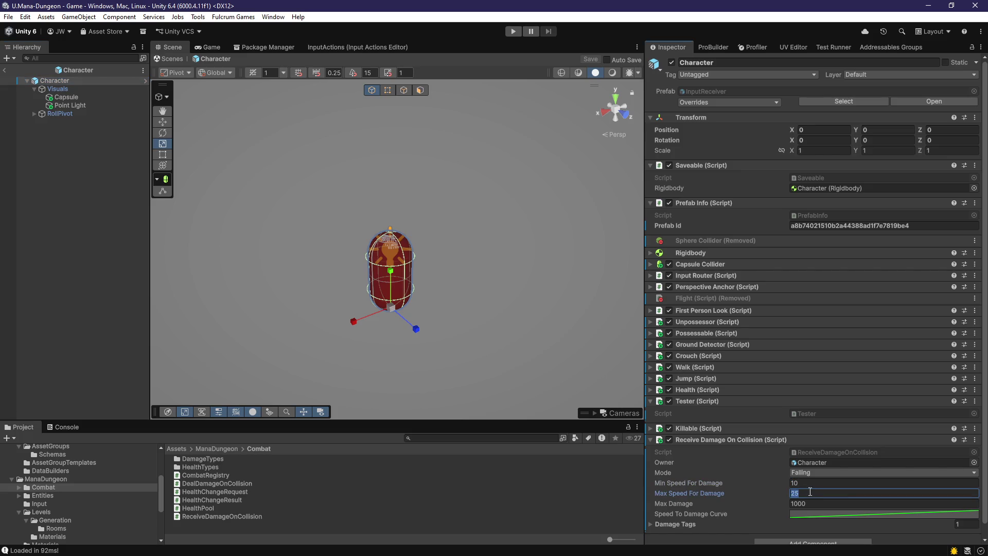
pyautogui.write('100')
pyautogui.hotkey('ctrl', 'p')
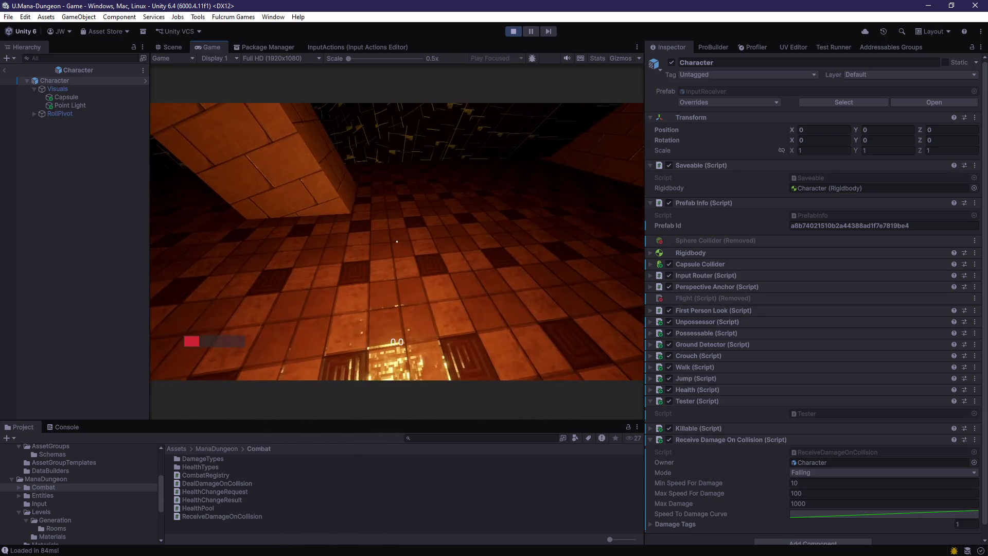
pyautogui.hotkey('ctrl', 'p')
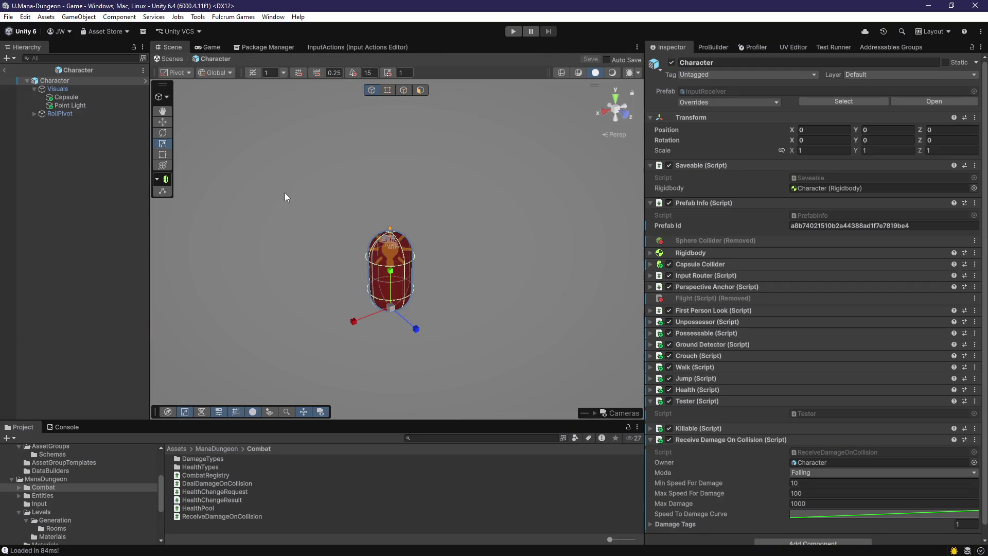
# Set Max Speed For Damage to 200 and playtest a fall with the character
pyautogui.scroll(-1, 818, 478)
pyautogui.click(822, 482)
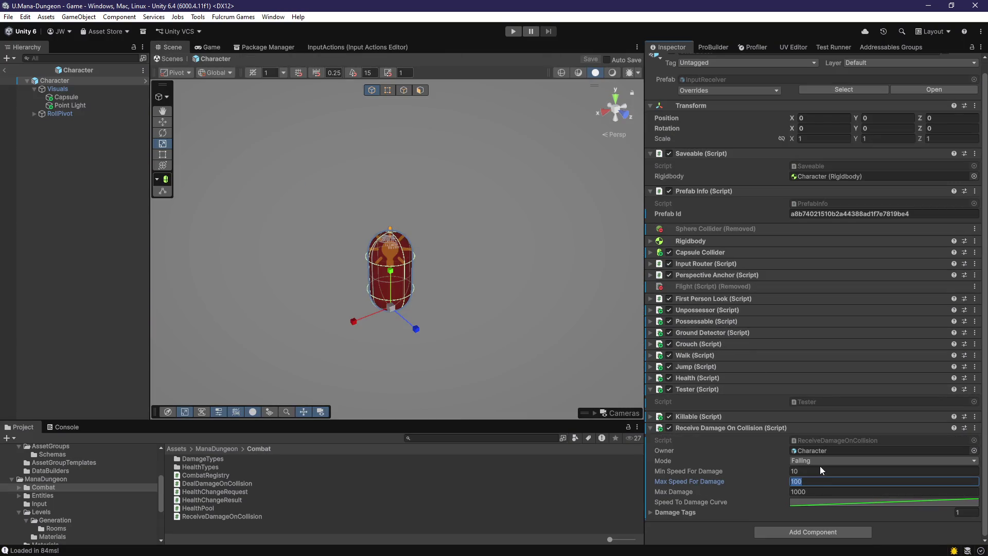
pyautogui.write('200')
pyautogui.click(513, 31)
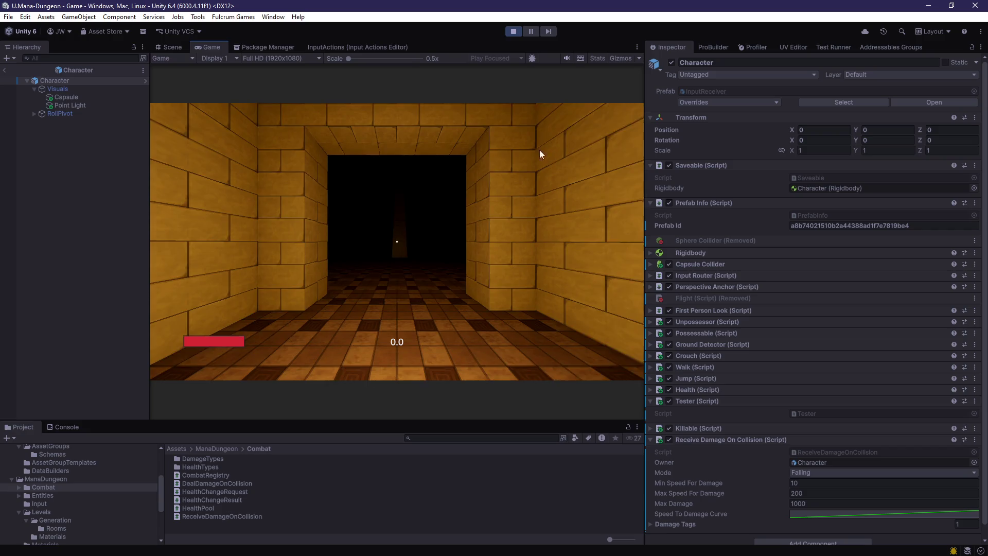
pyautogui.click(547, 152)
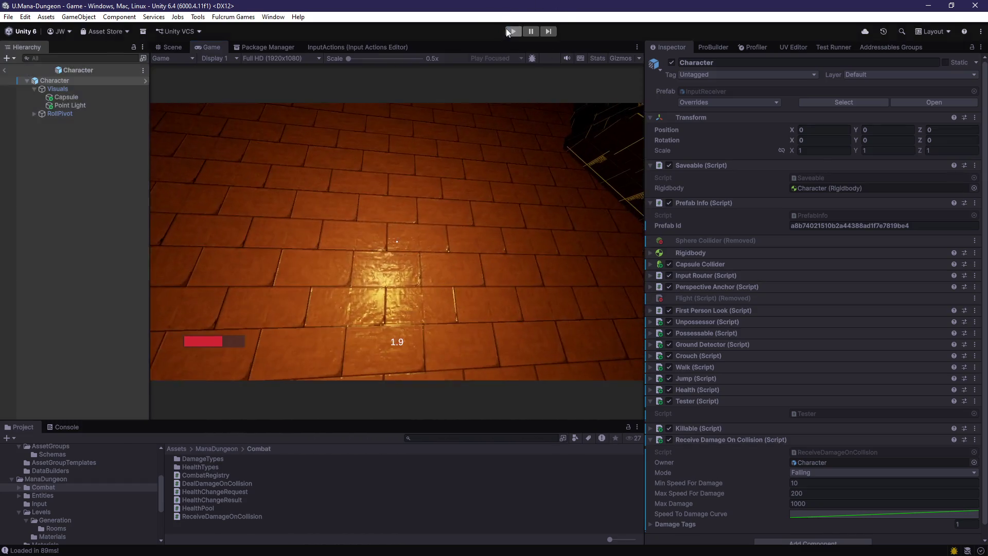
pyautogui.click(507, 30)
# Enter 150 for Max Speed For Damage and change the script's line 24 default to 150.0f
pyautogui.write('150')
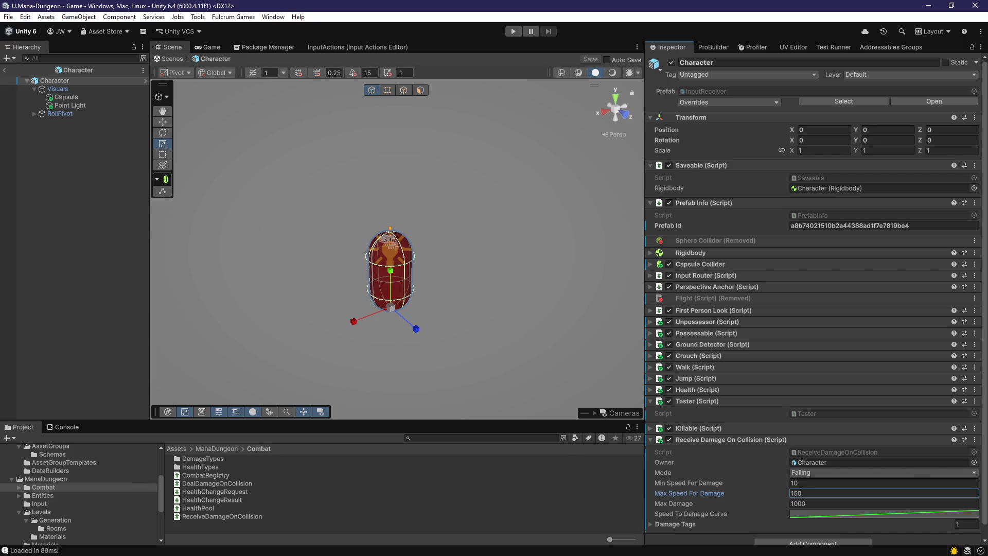
pyautogui.hotkey('alt', 'Tab')
pyautogui.doubleClick(482, 259)
pyautogui.write('15')
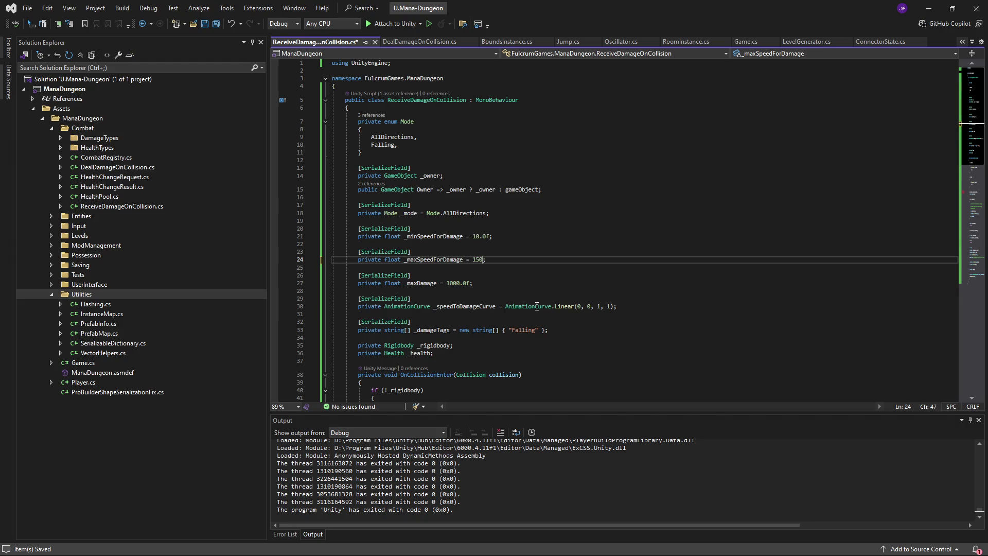
pyautogui.press('Down')
pyautogui.press('Down')
pyautogui.press('Down')
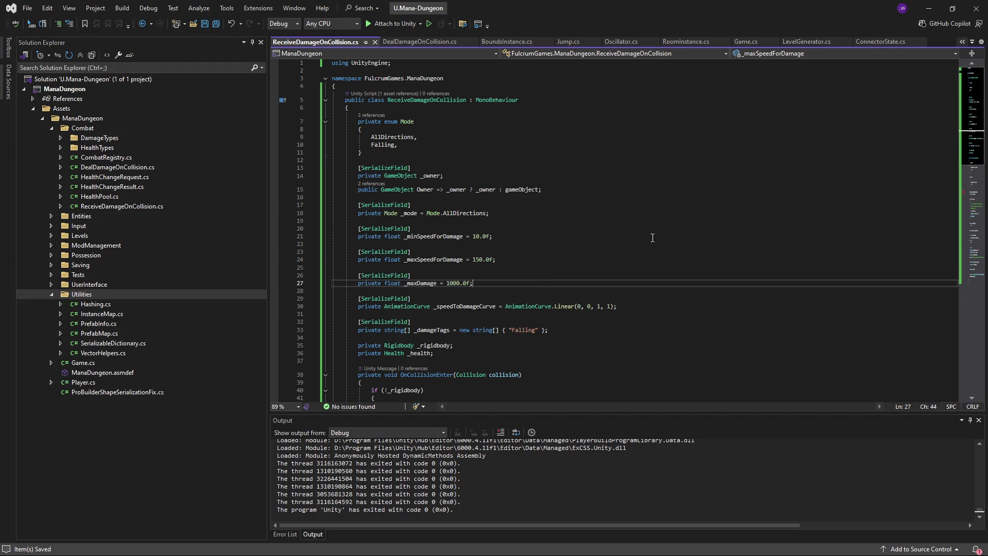
pyautogui.doubleClick(476, 258)
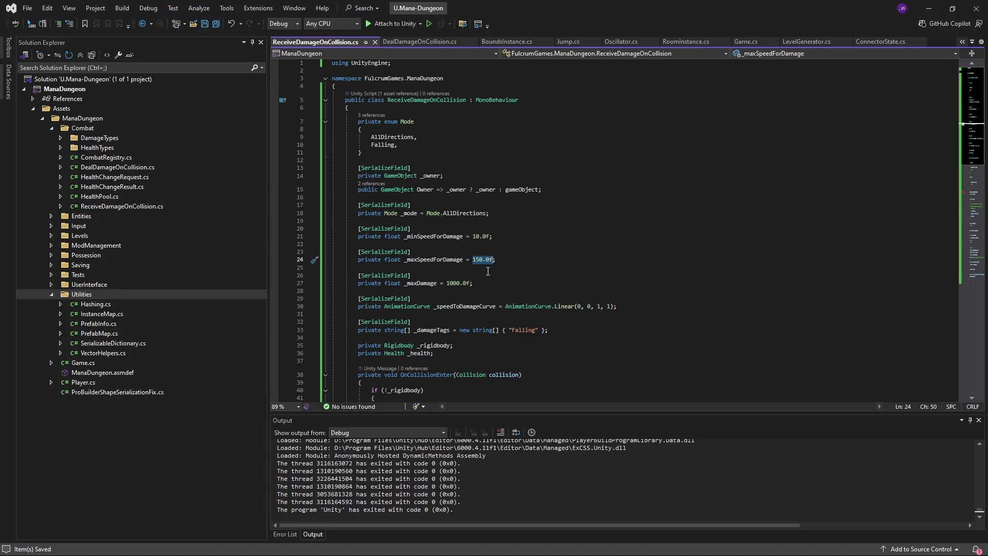
pyautogui.doubleClick(458, 282)
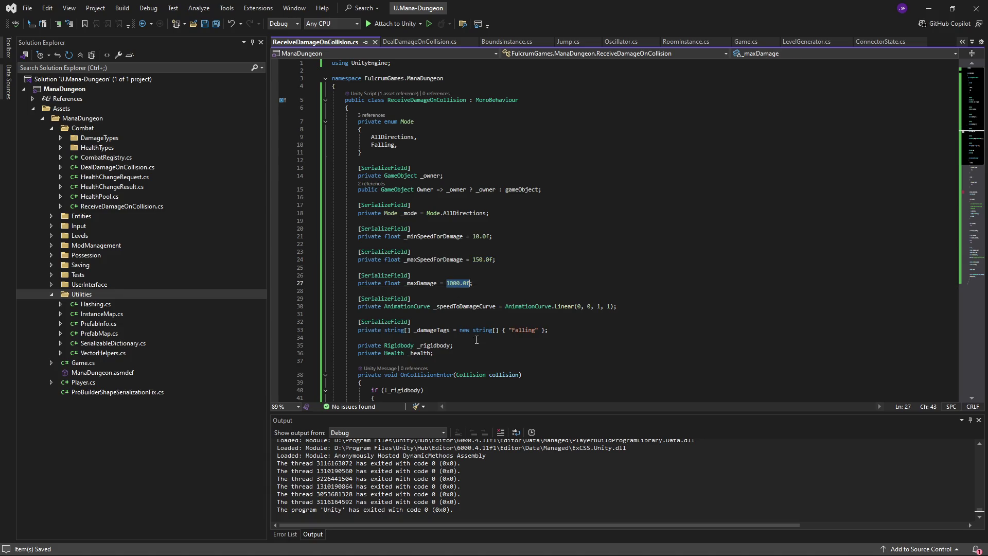
pyautogui.click(651, 249)
pyautogui.click(929, 8)
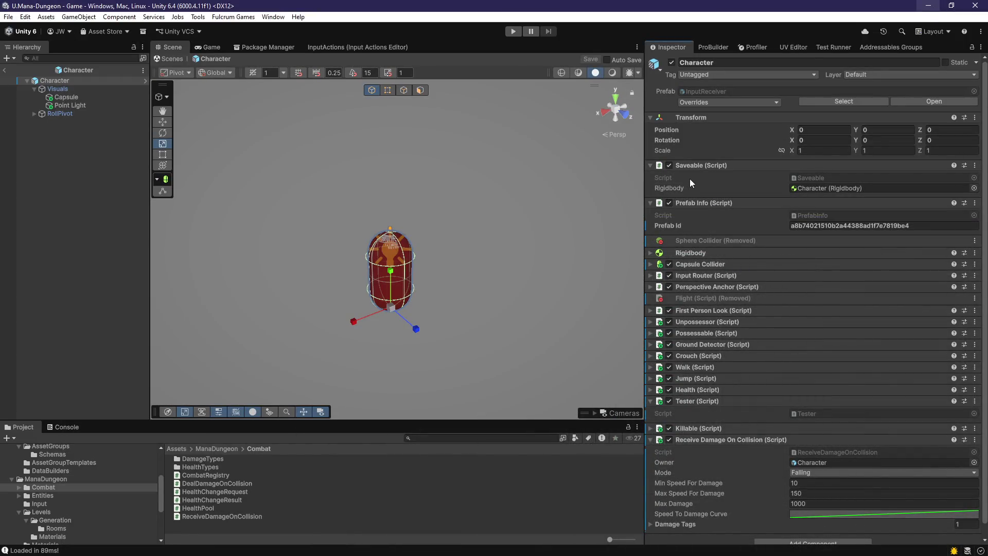
# Playtest the game with Max Speed For Damage 150, then search Project assets for 'crate'
pyautogui.click(513, 32)
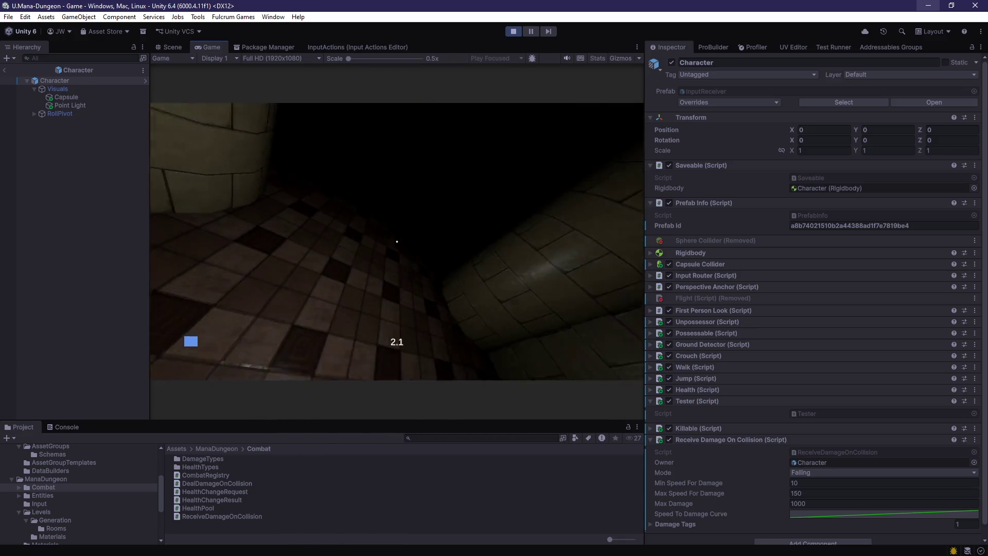
pyautogui.press('Escape')
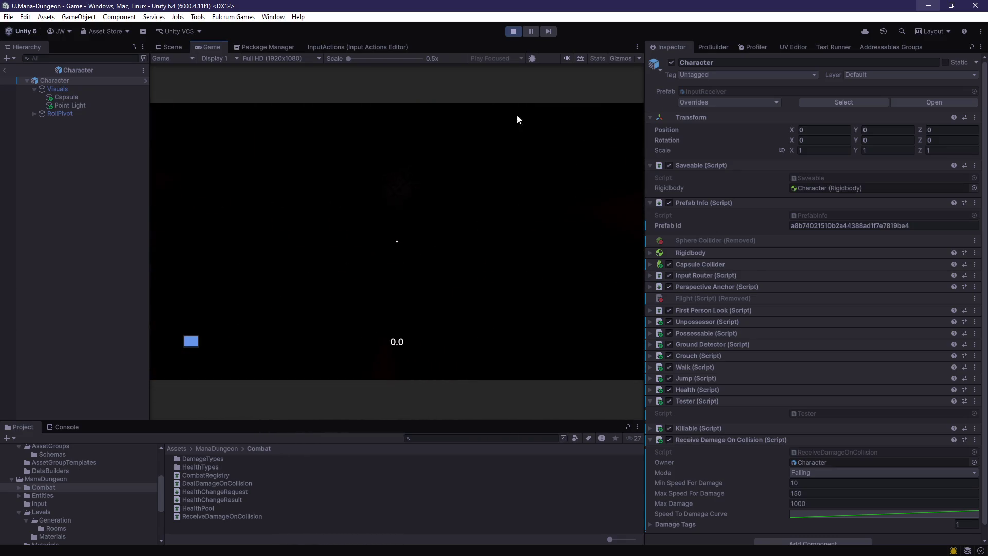
pyautogui.click(512, 32)
pyautogui.click(443, 438)
pyautogui.write('crate')
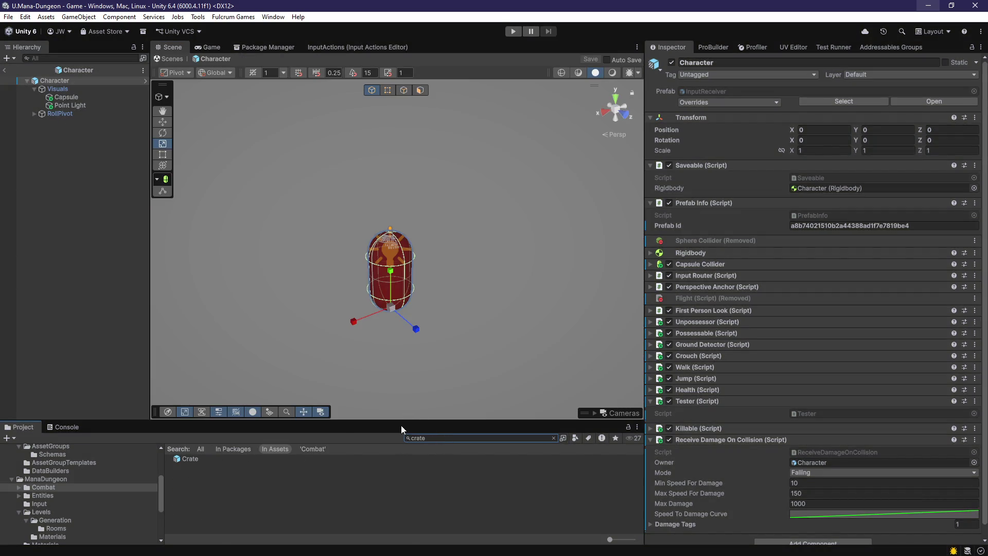
# Open the Crate prefab in Prefab Mode to inspect its collider, then return to Visual Studio
pyautogui.doubleClick(230, 461)
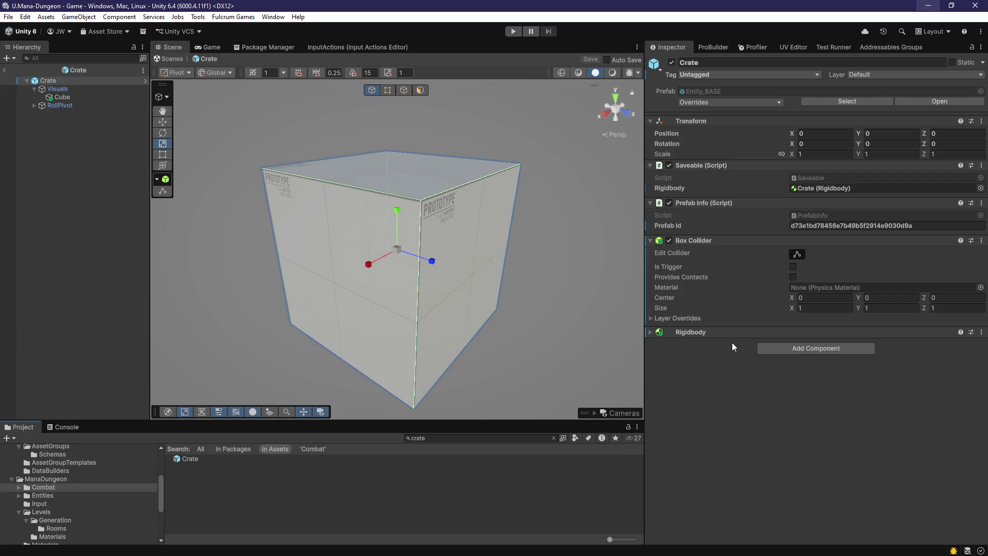
pyautogui.click(928, 5)
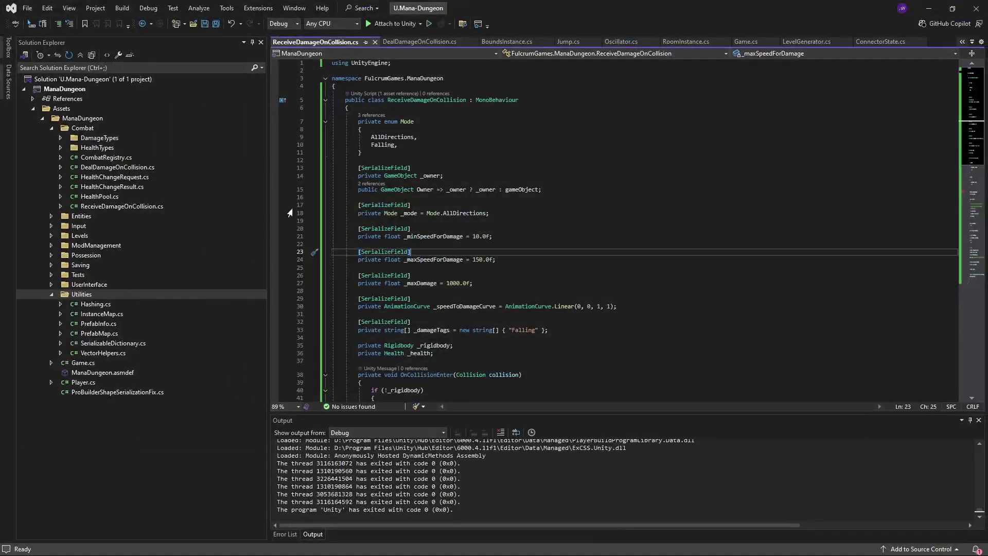
# Find and open GroundDetector.cs through the Solution Explorer search 'grotor'
pyautogui.write('g')
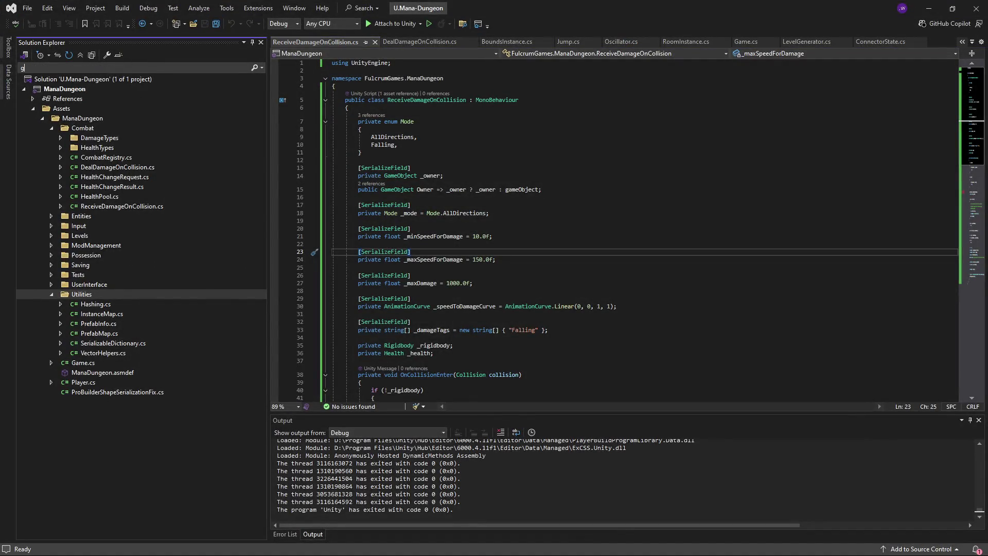
pyautogui.write('rotor')
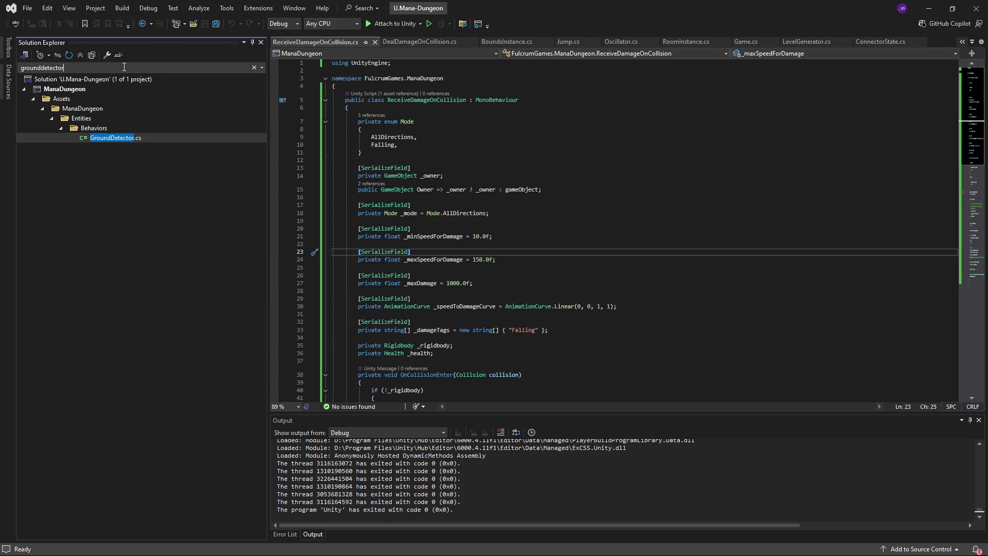
pyautogui.doubleClick(132, 137)
pyautogui.scroll(-20, 583, 172)
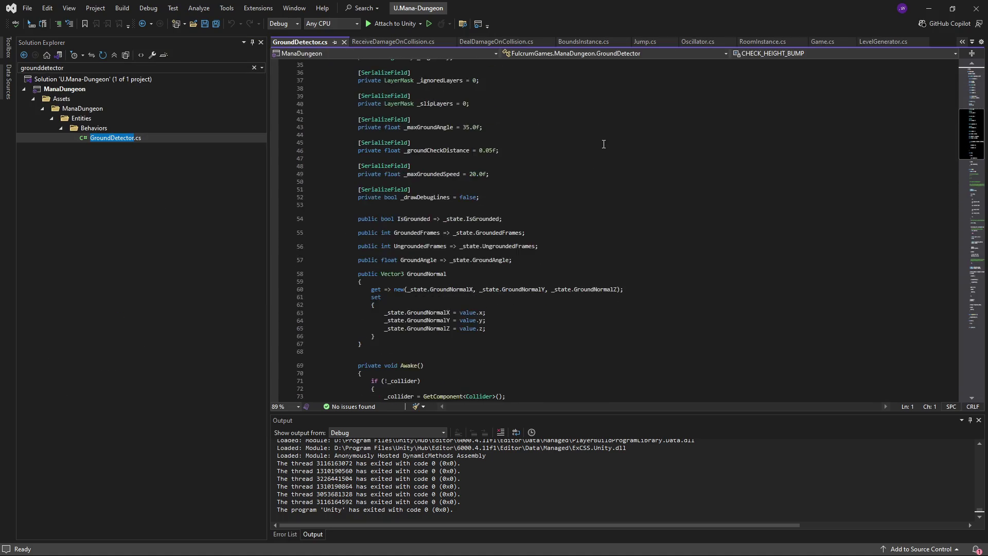
pyautogui.scroll(-10, 605, 144)
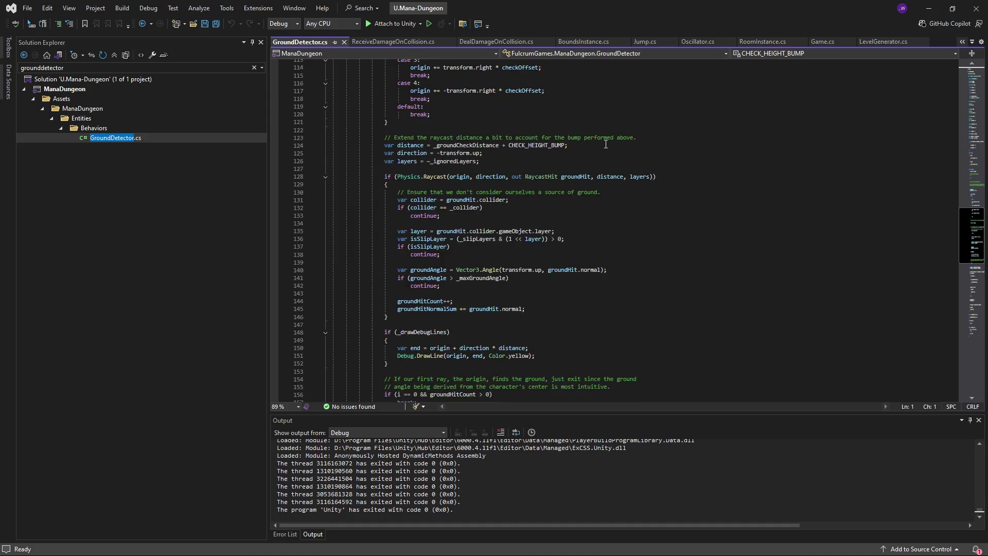
pyautogui.scroll(6, 606, 144)
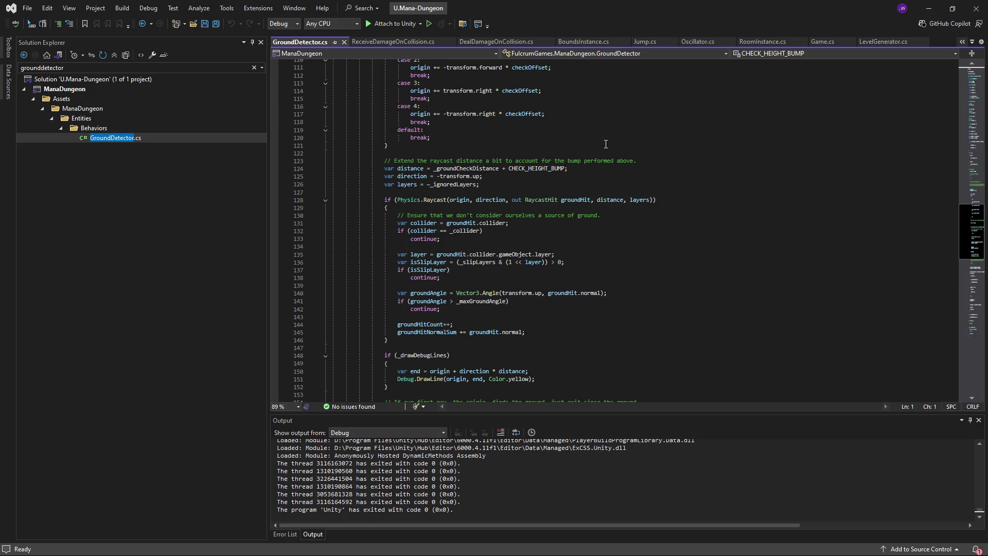
# Add 'if (collider.isTrigger) continue;' after the first continue and save GroundDetector.cs
pyautogui.click(491, 239)
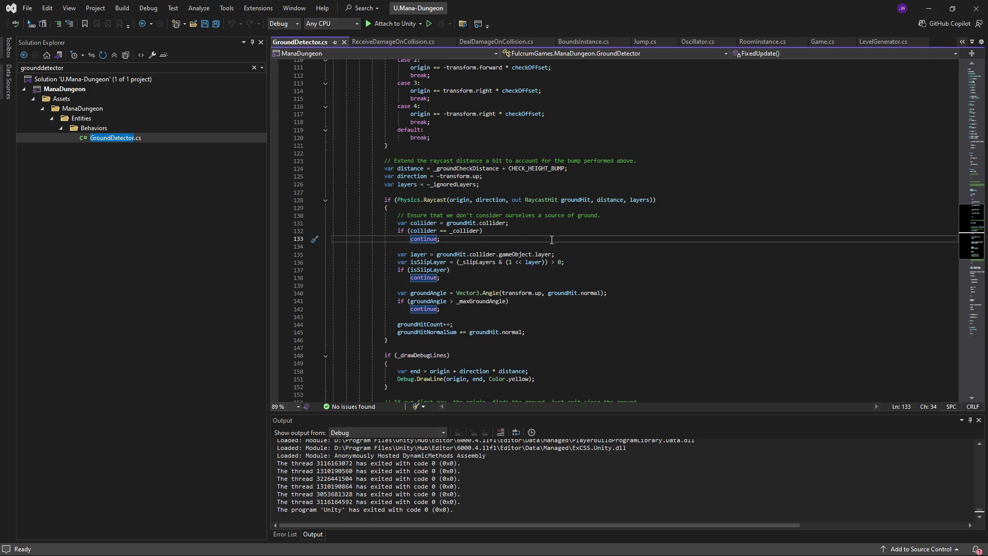
pyautogui.press('Return')
pyautogui.press('Return')
pyautogui.write('collider.isTrigger)')
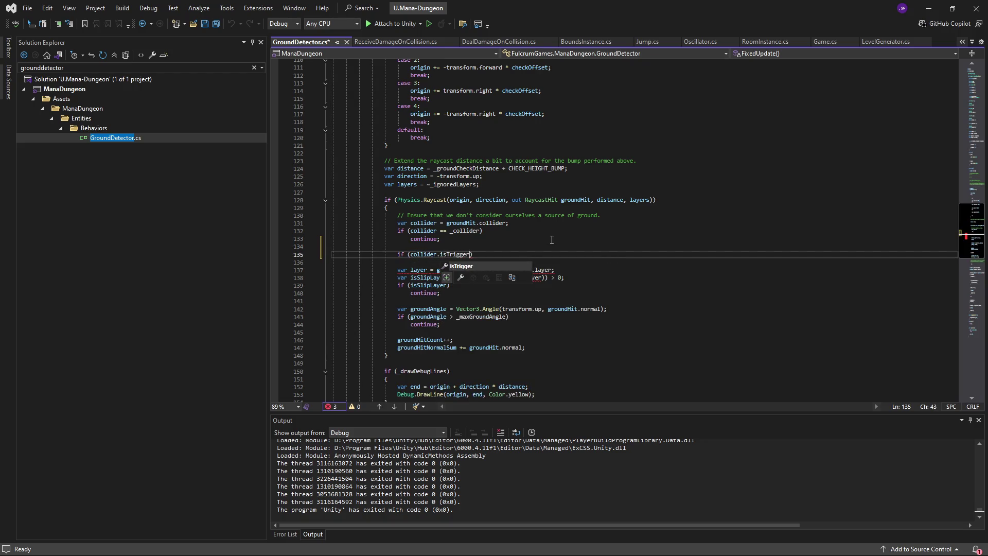
pyautogui.press('Return')
pyautogui.write('continue;')
pyautogui.hotkey('ctrl', 's')
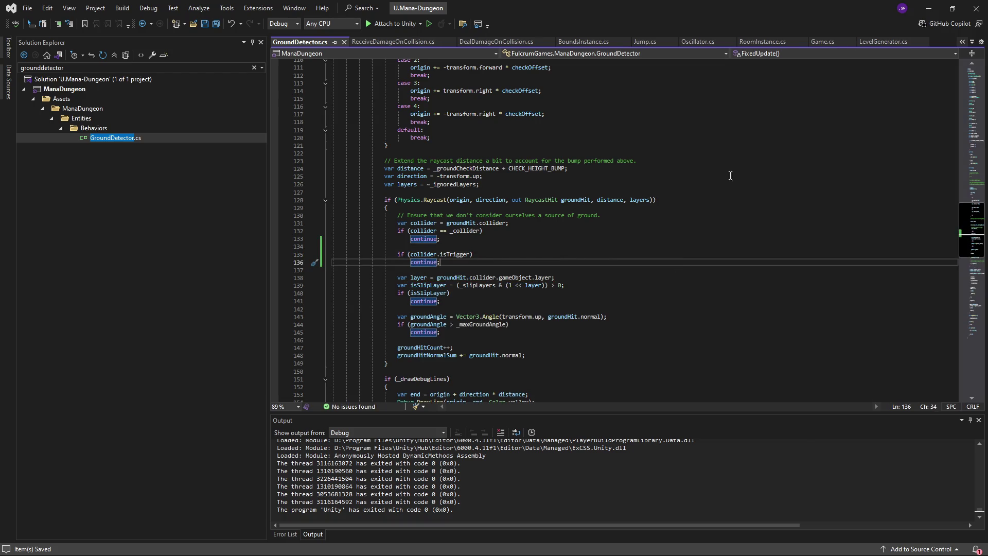
pyautogui.click(929, 8)
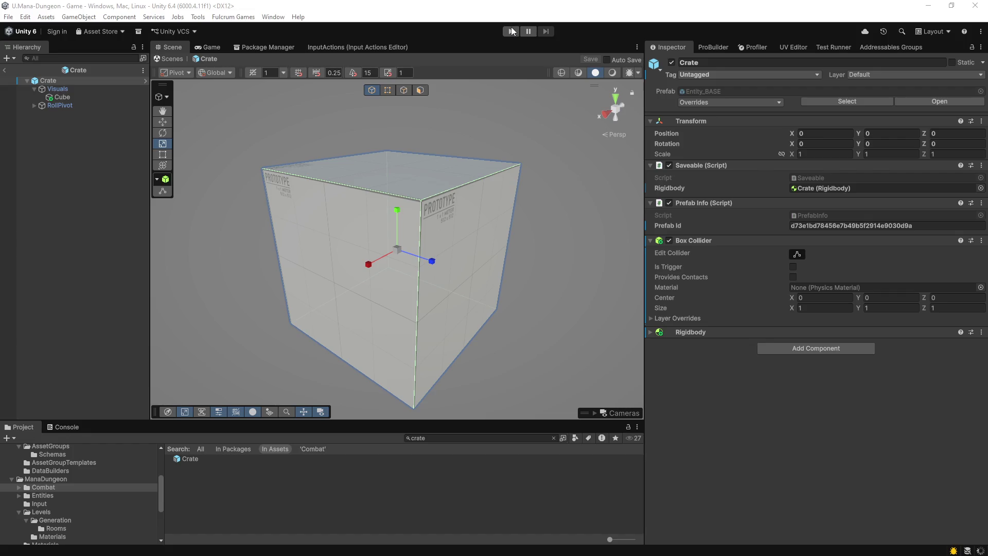
# Start a playtest and walk through the brick corridor and vaulted room into the pillared room
pyautogui.click(511, 31)
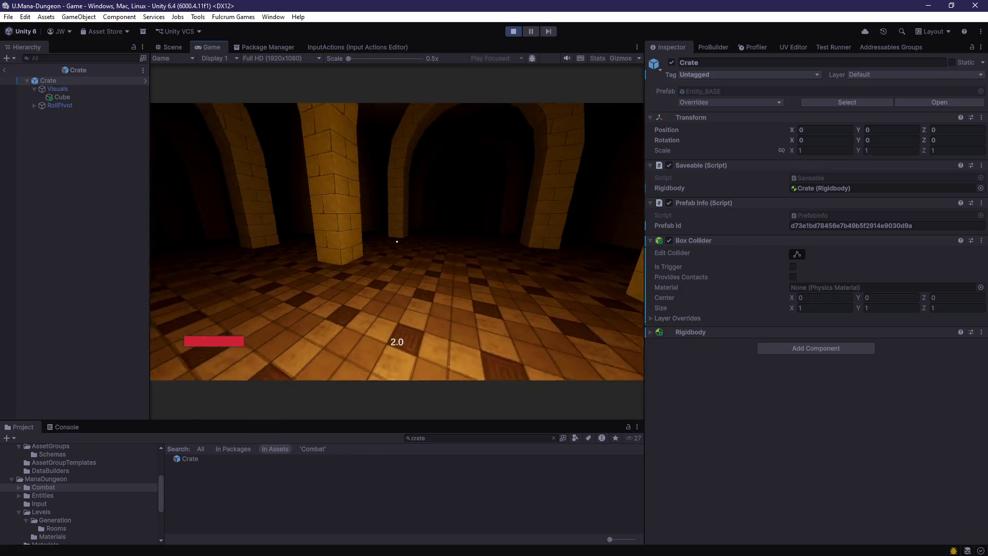
pyautogui.press('w')
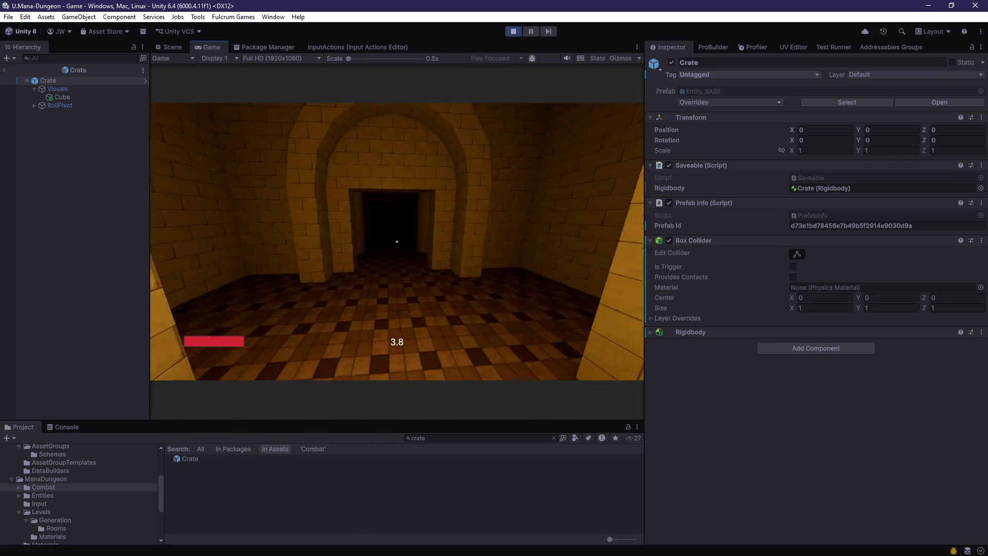
pyautogui.press('w')
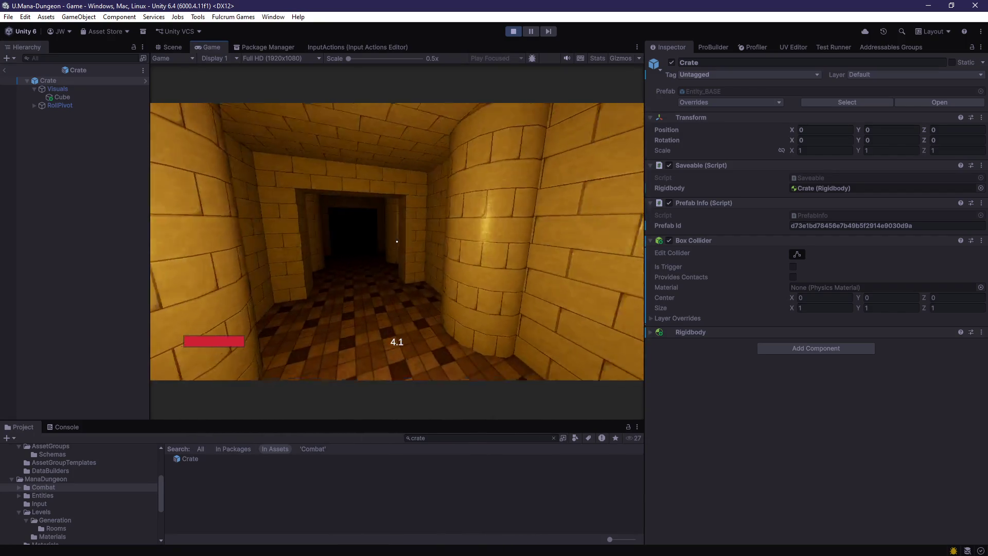
pyautogui.press('w')
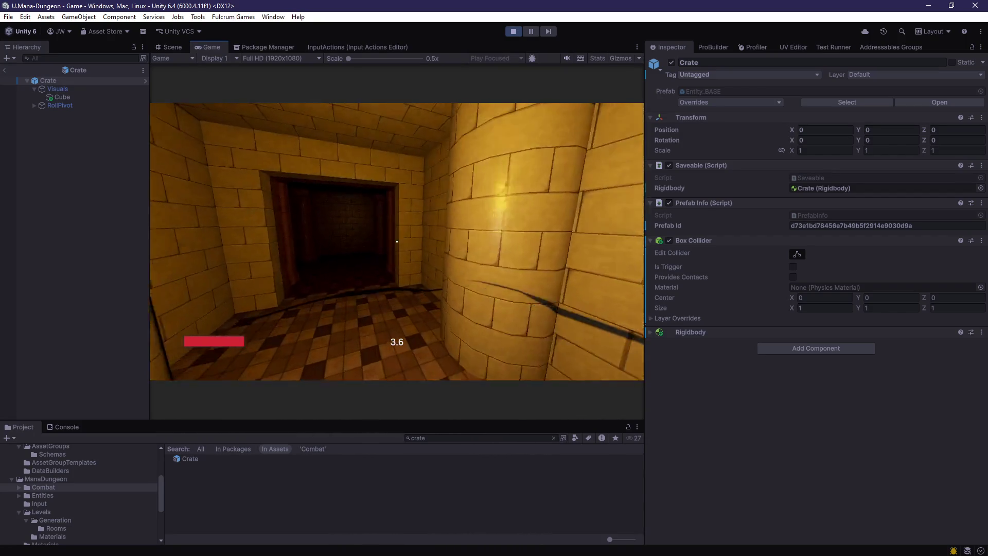
pyautogui.press('w')
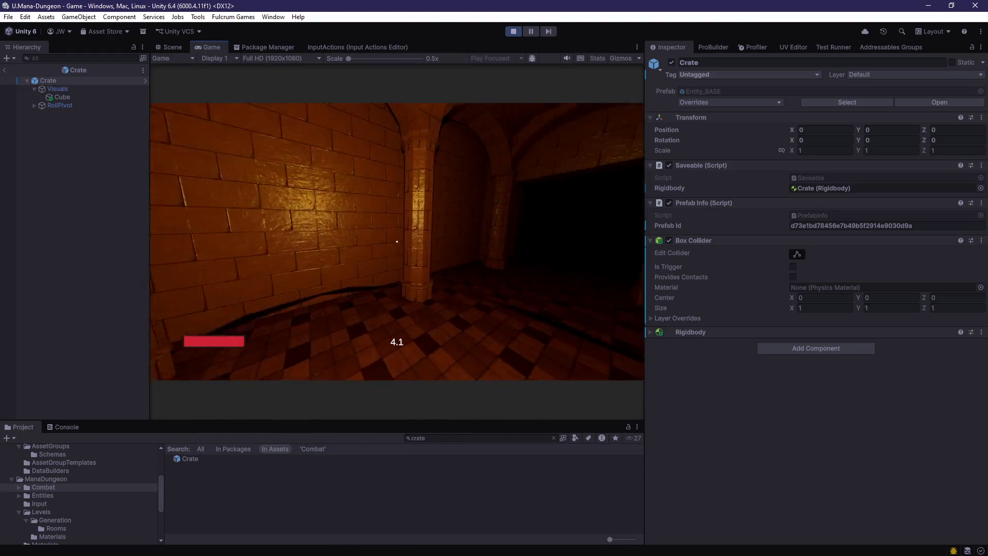
pyautogui.press('w')
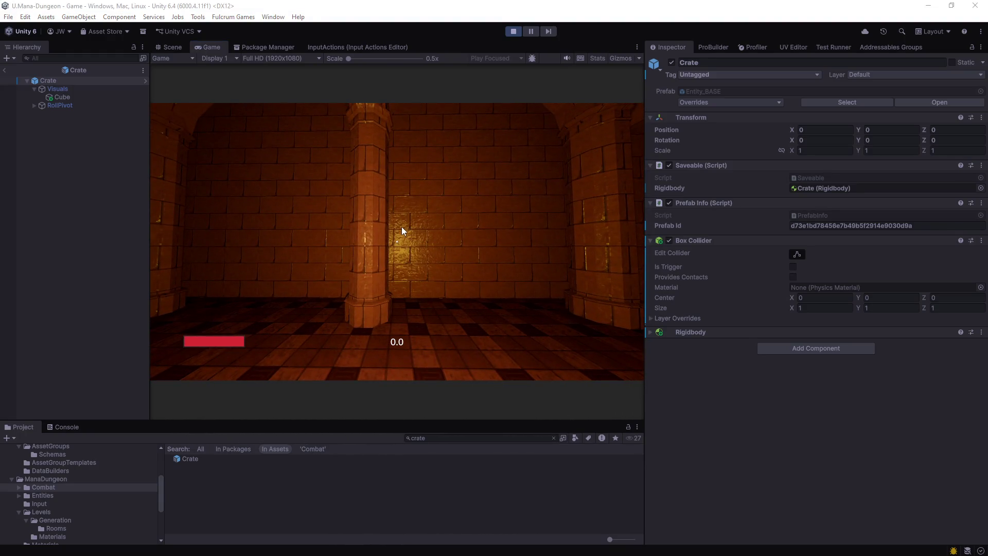
# Walk across the pillared room, drop into the sunken pit, and exit into the arched corridor
pyautogui.click(402, 230)
pyautogui.press('w')
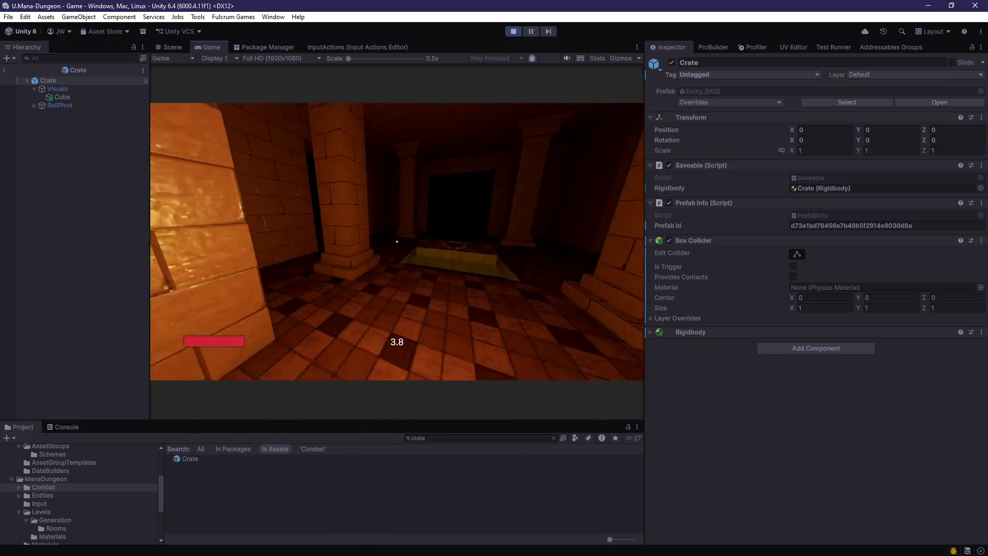
pyautogui.press('w')
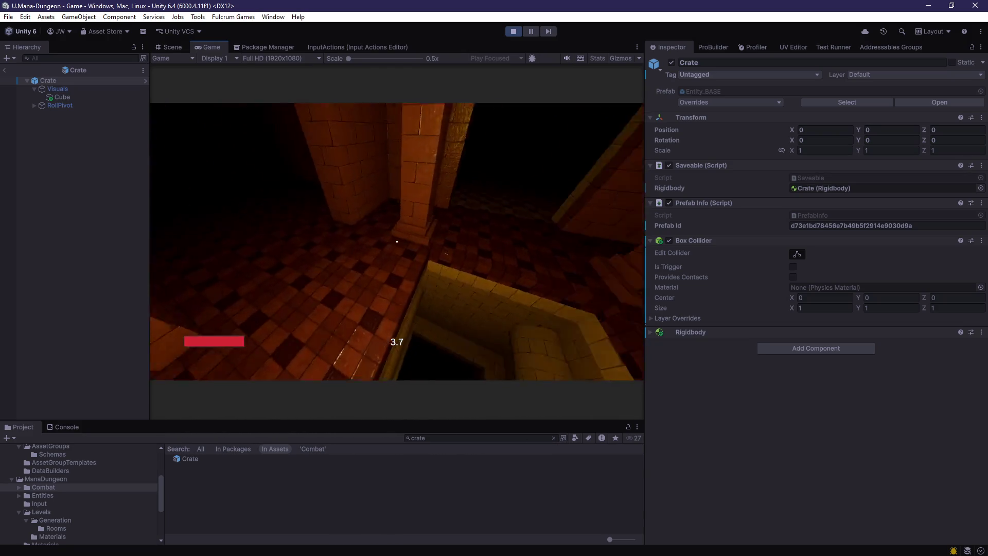
pyautogui.press('w')
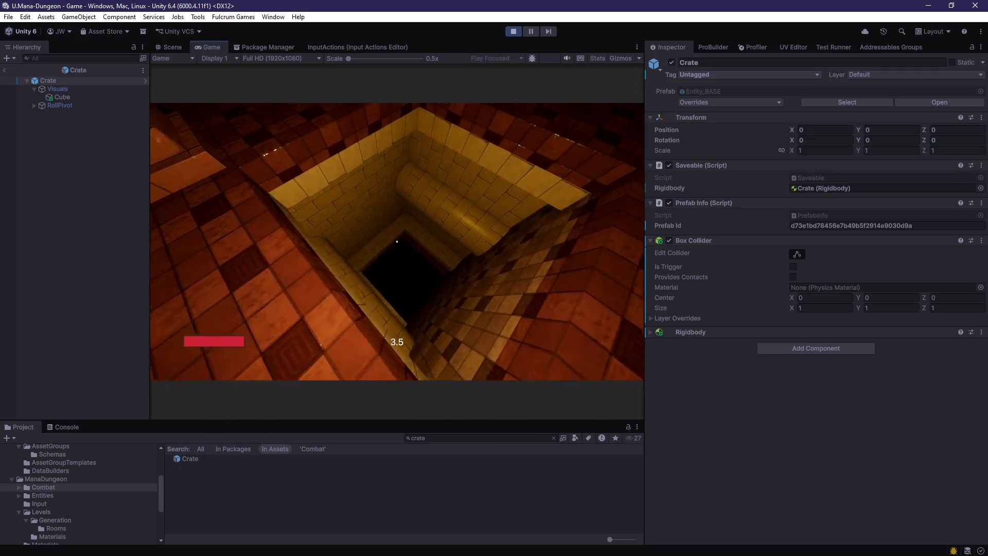
pyautogui.press('w')
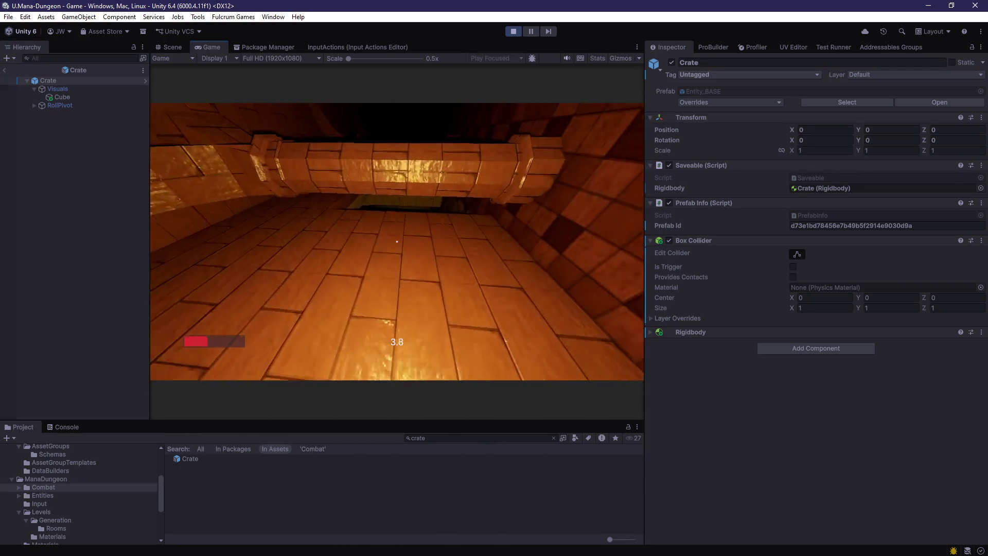
pyautogui.press('w')
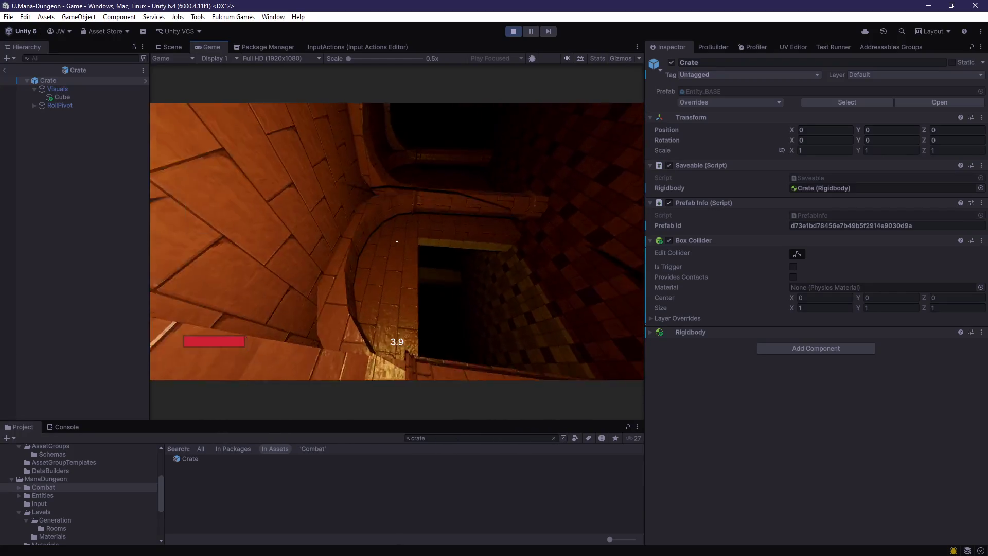
pyautogui.press('w')
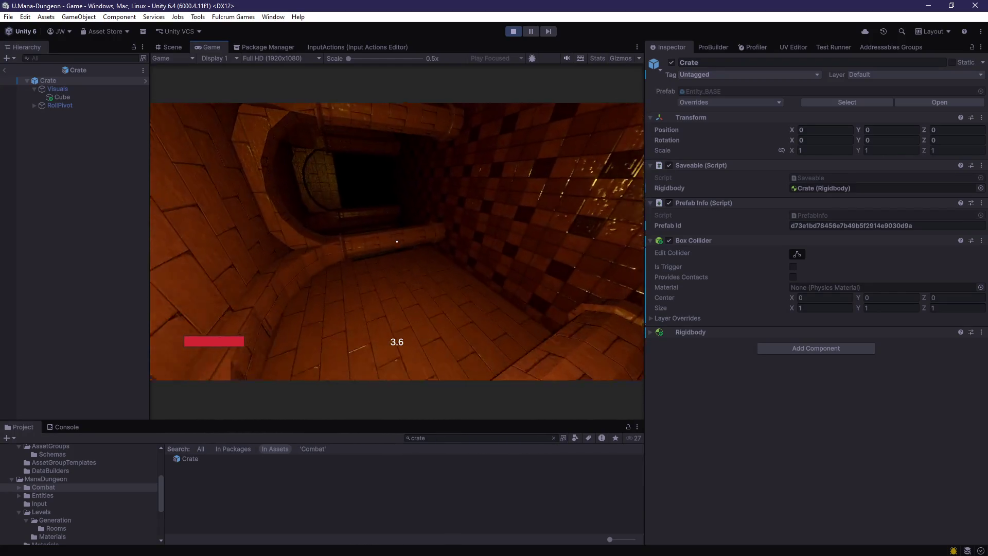
pyautogui.press('w')
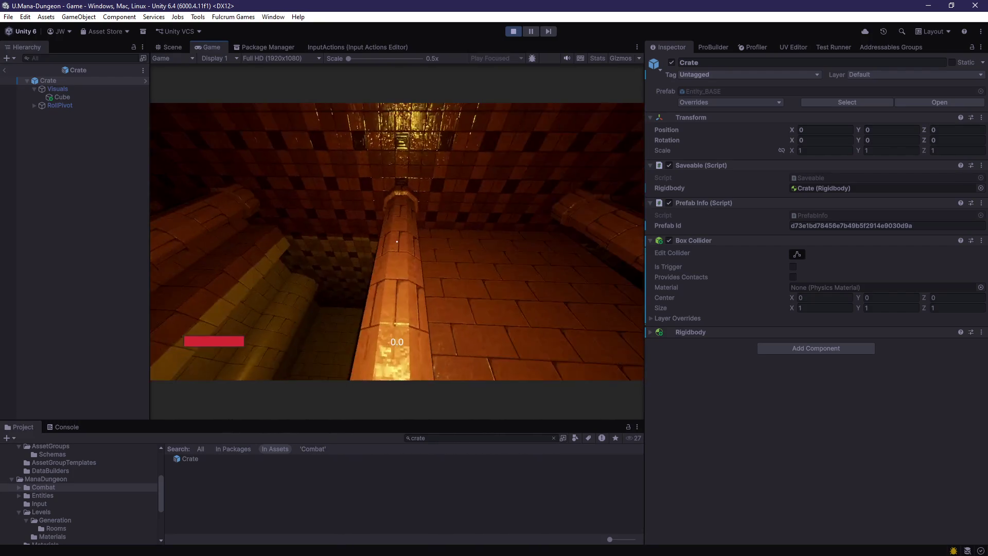
pyautogui.press('w')
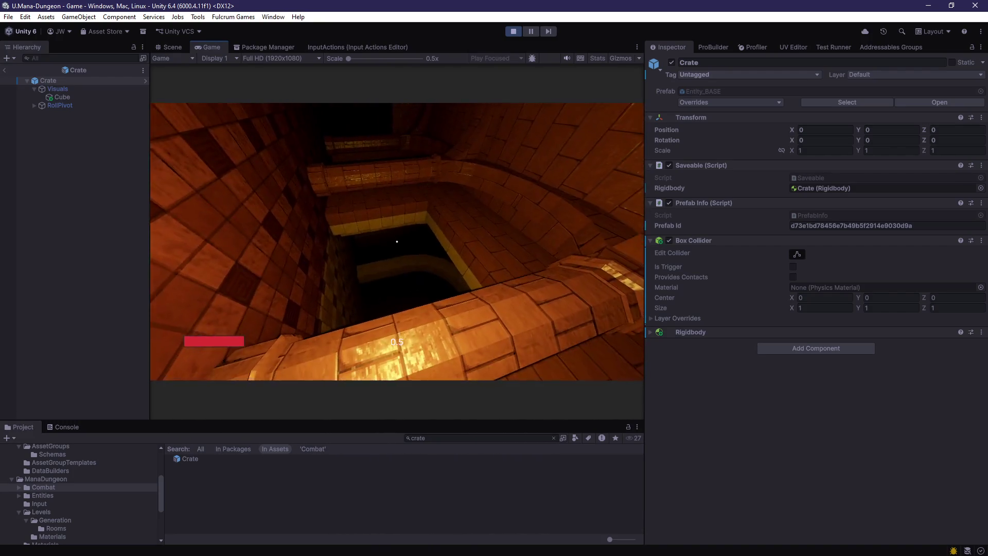
pyautogui.press('w')
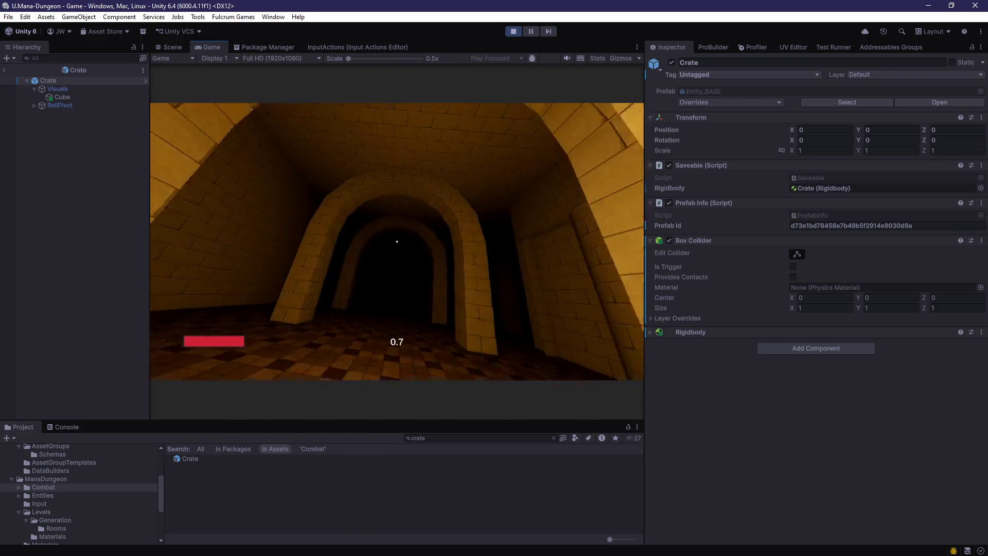
pyautogui.press('w')
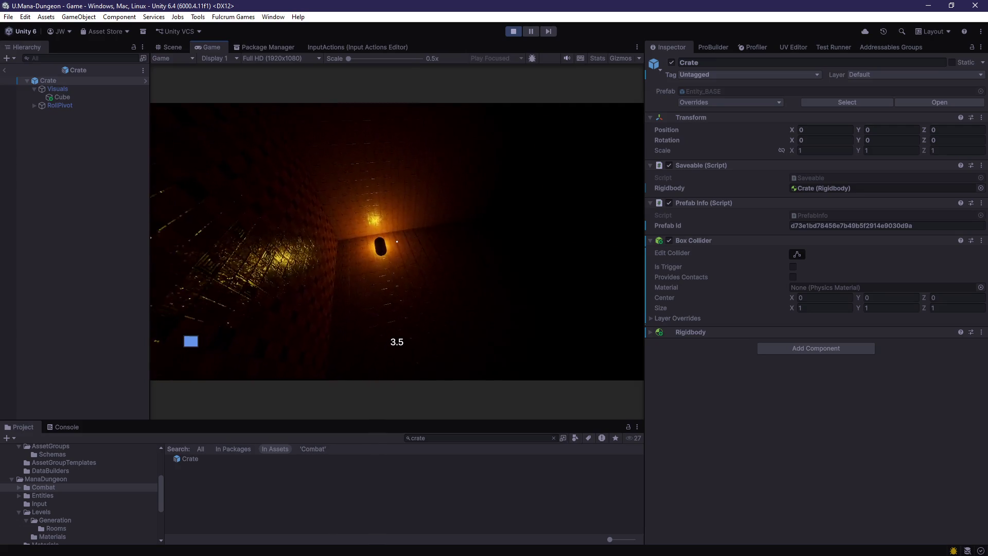
# Look around the dark room after the tumble and bring the capsule back into view
pyautogui.press('w')
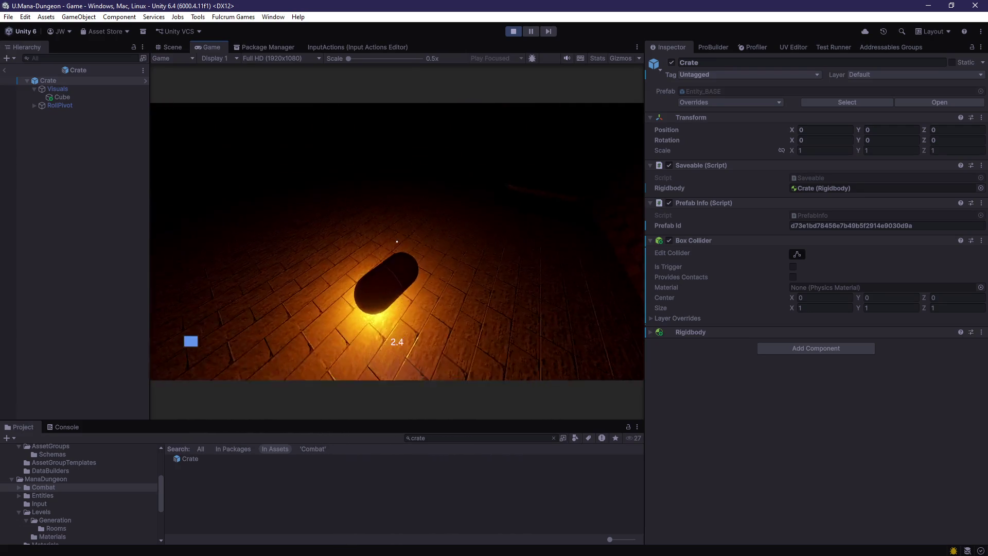
pyautogui.press('w')
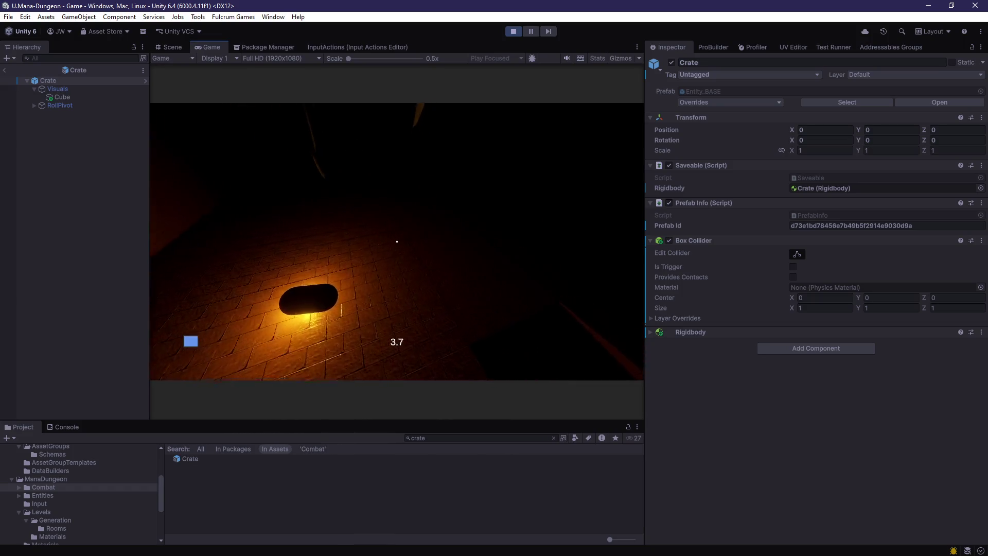
pyautogui.press('w')
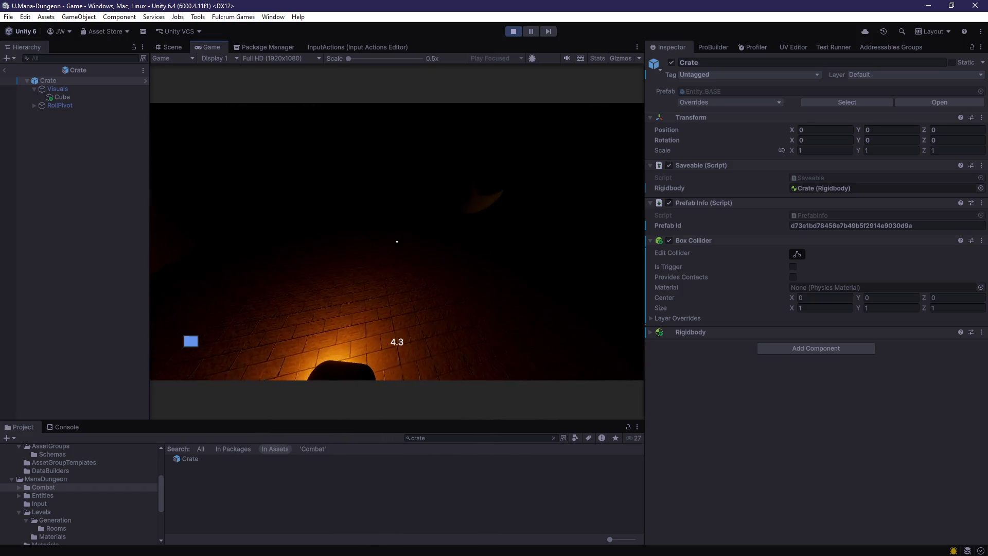
pyautogui.press('w')
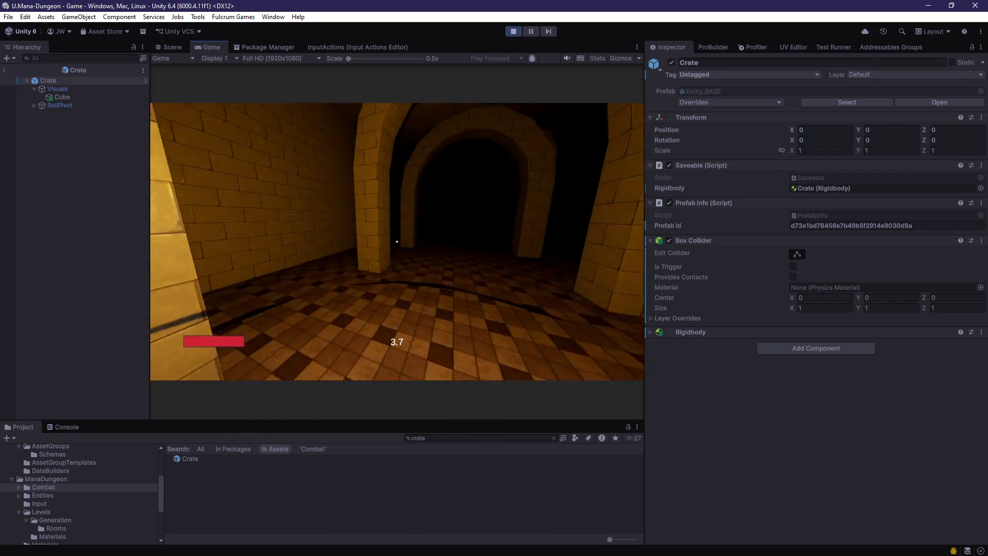
# Walk on through the corridors to the brick wall with a doorway, then stop play mode
pyautogui.press('w')
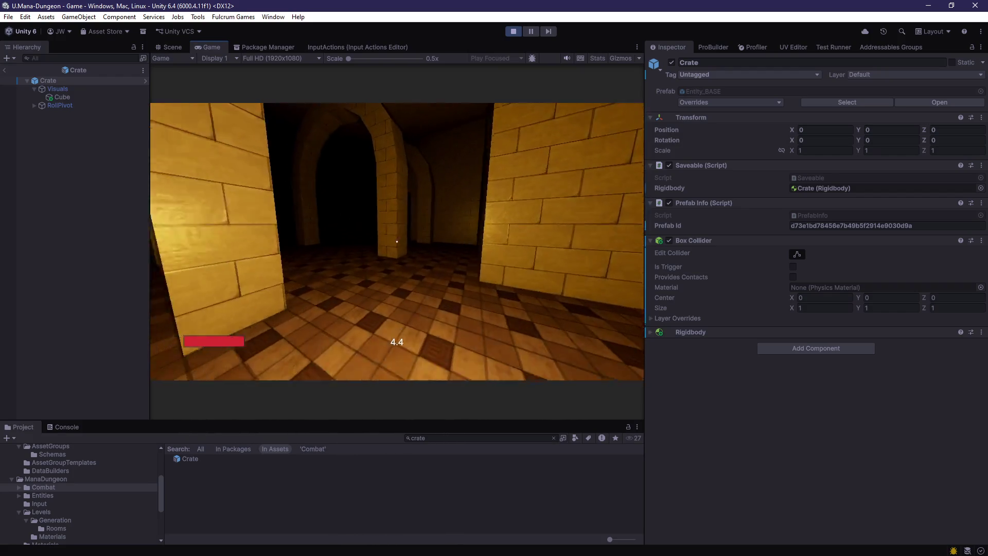
pyautogui.press('w')
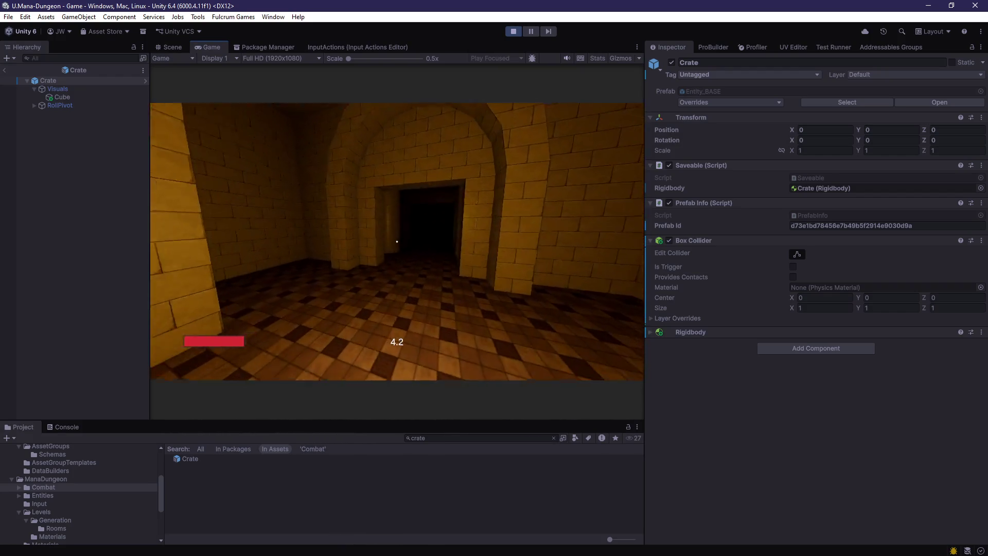
pyautogui.press('w')
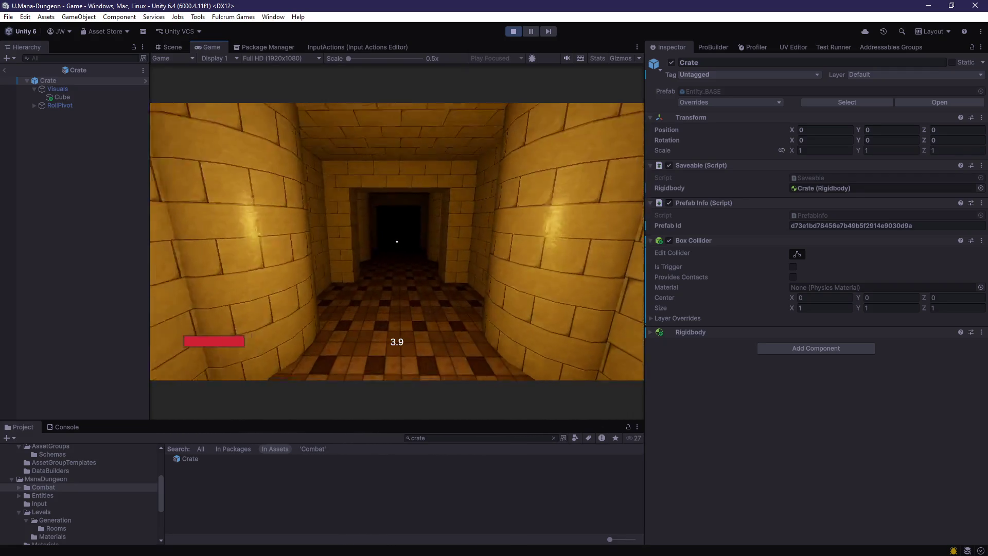
pyautogui.press('w')
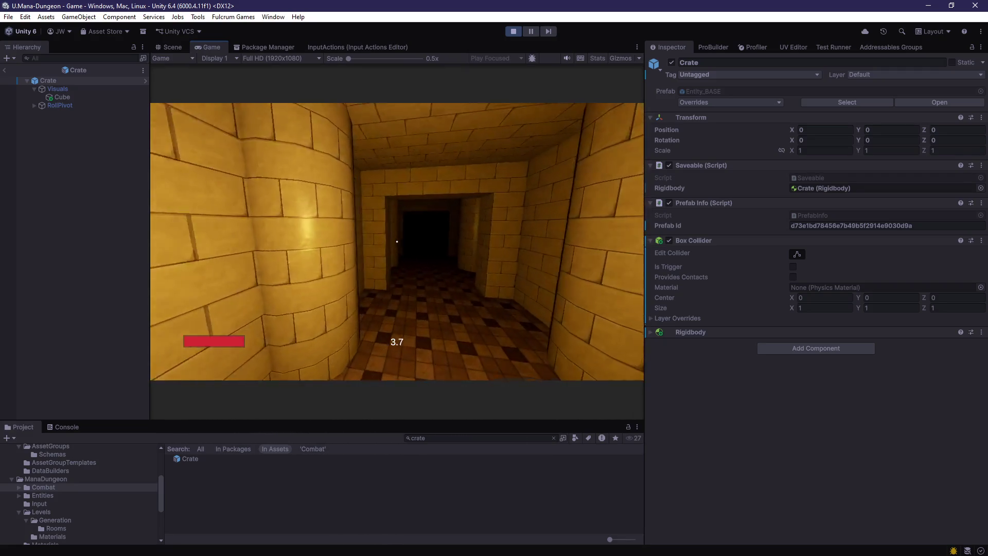
pyautogui.press('w')
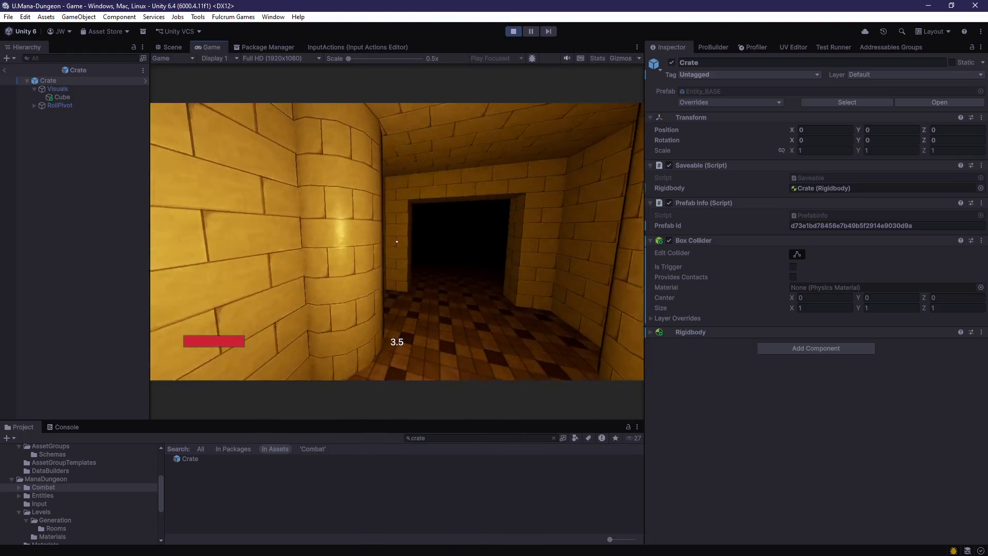
pyautogui.press('w')
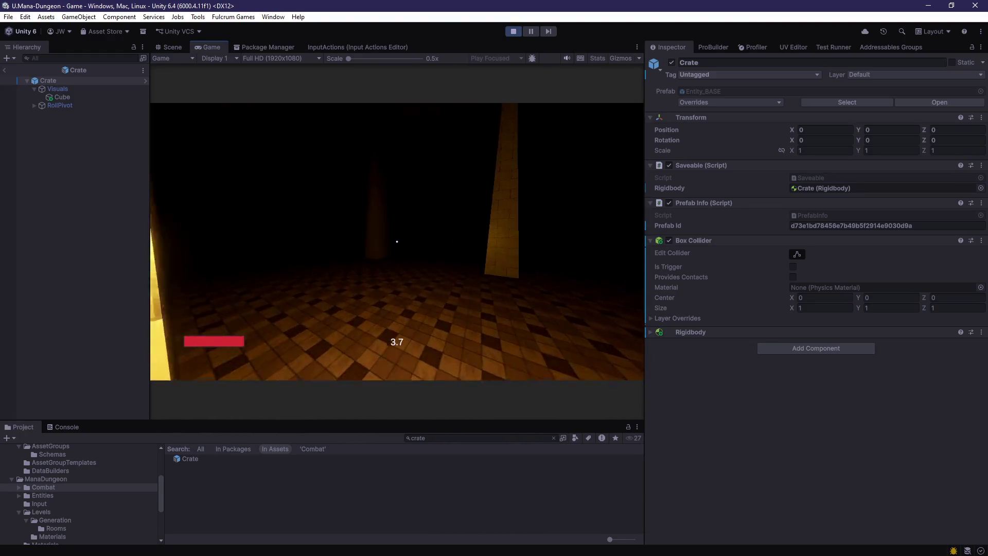
pyautogui.press('w')
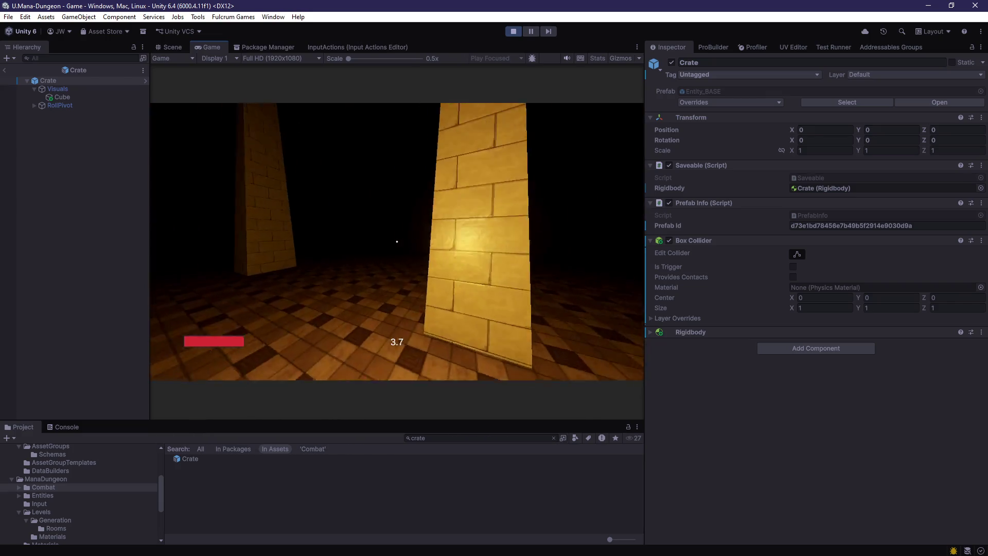
pyautogui.press('w')
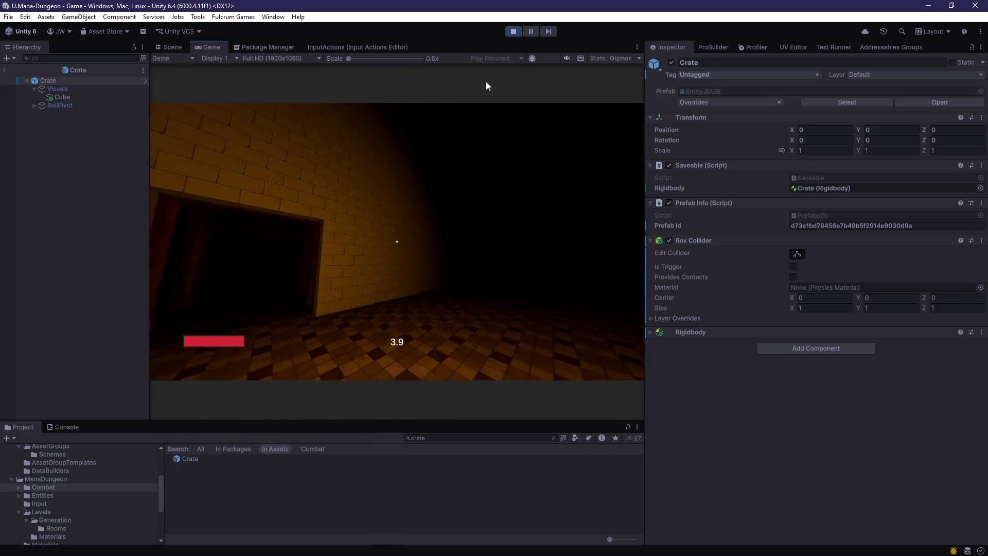
pyautogui.click(513, 32)
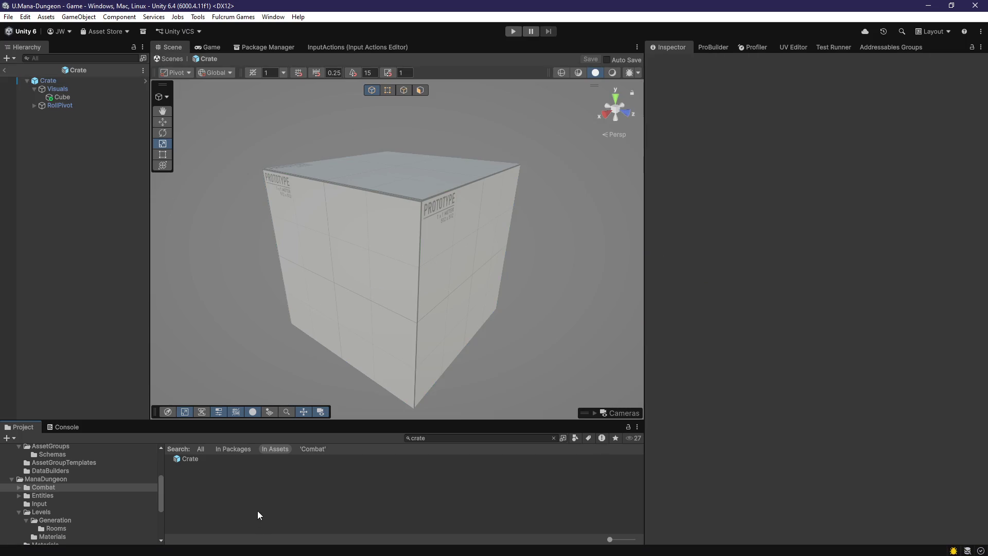
# Re-run the asset search for 'crate' and select the Crate prefab
pyautogui.click(553, 438)
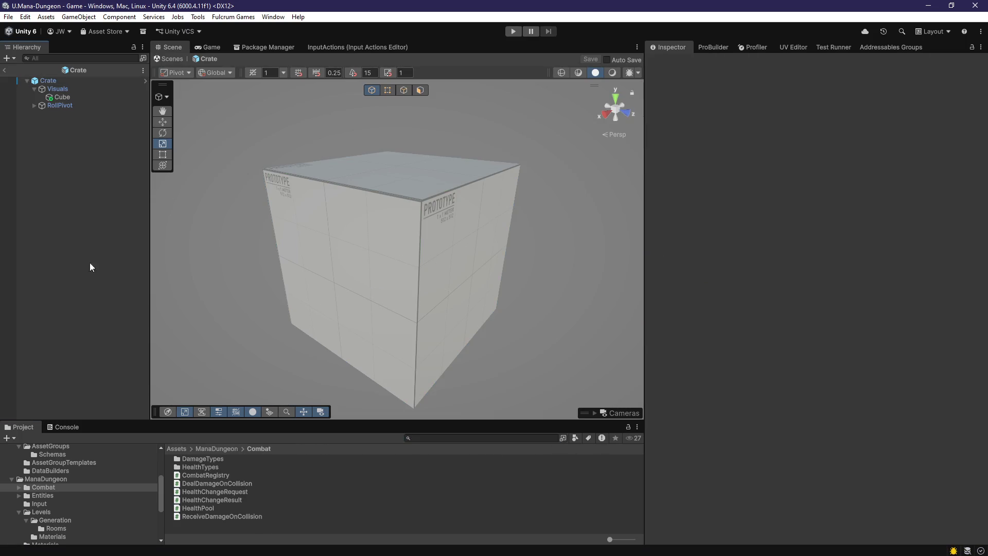
pyautogui.click(427, 438)
pyautogui.write('crate')
pyautogui.click(202, 461)
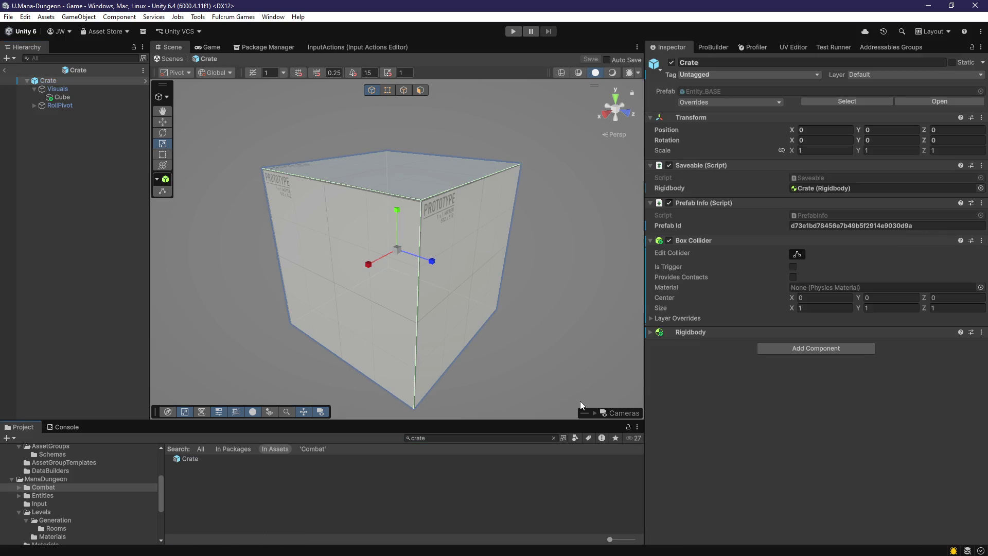
# Add Receive Damage On Collision to the Crate, confirm Max Speed For Damage 150, and save
pyautogui.click(792, 348)
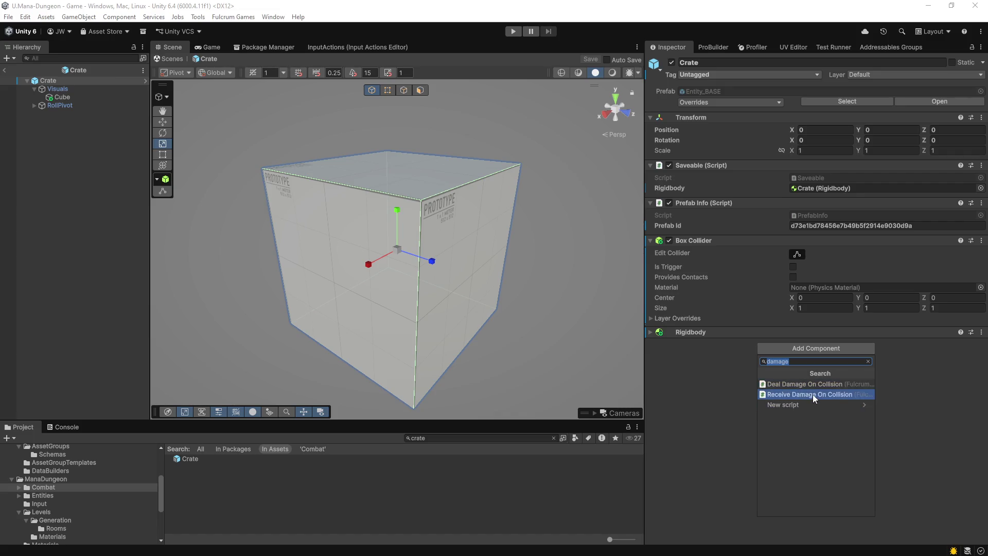
pyautogui.click(813, 394)
pyautogui.press('Tab')
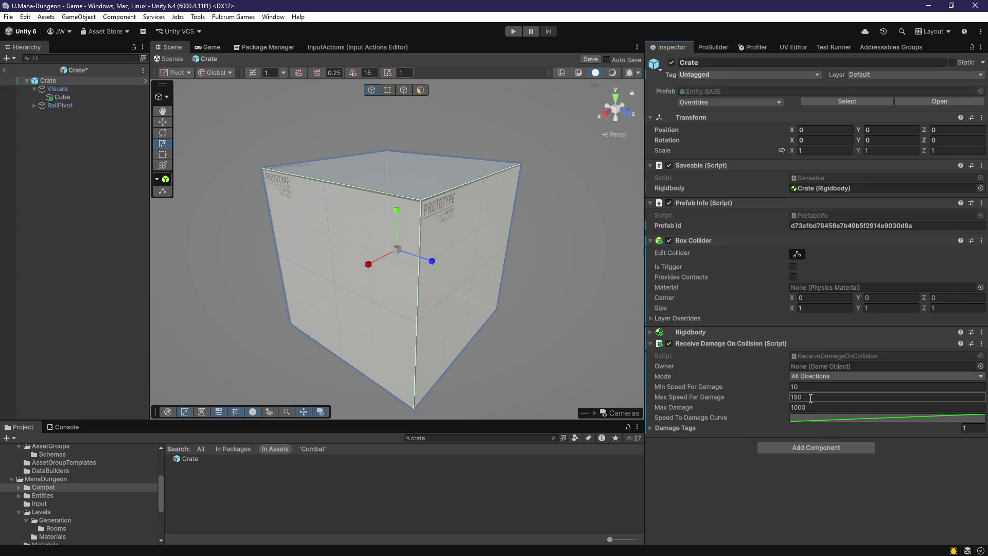
pyautogui.press('Return')
pyautogui.hotkey('ctrl', 's')
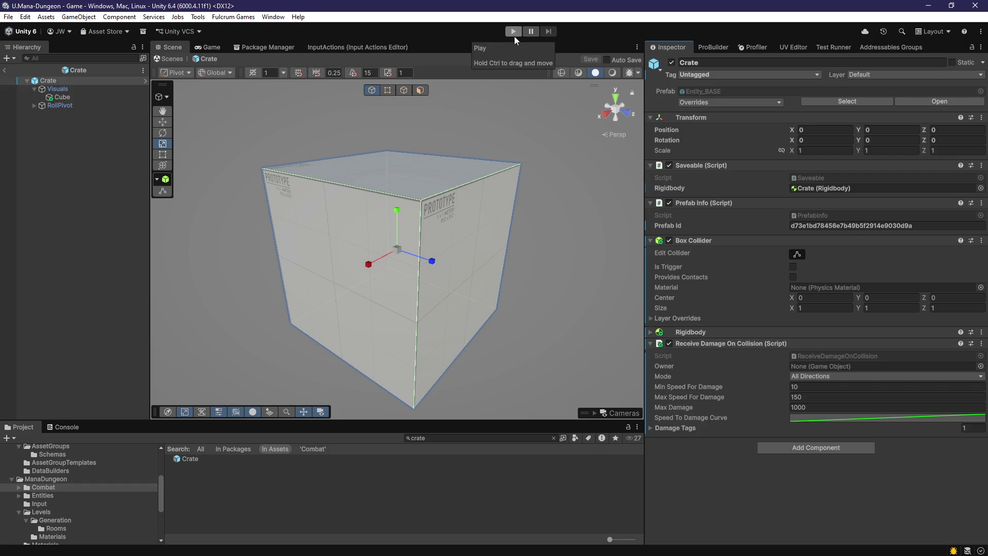
# Show the Crate prefab in the Entities folder and exit Prefab Mode back to the Game scene
pyautogui.click(328, 498)
pyautogui.click(225, 459)
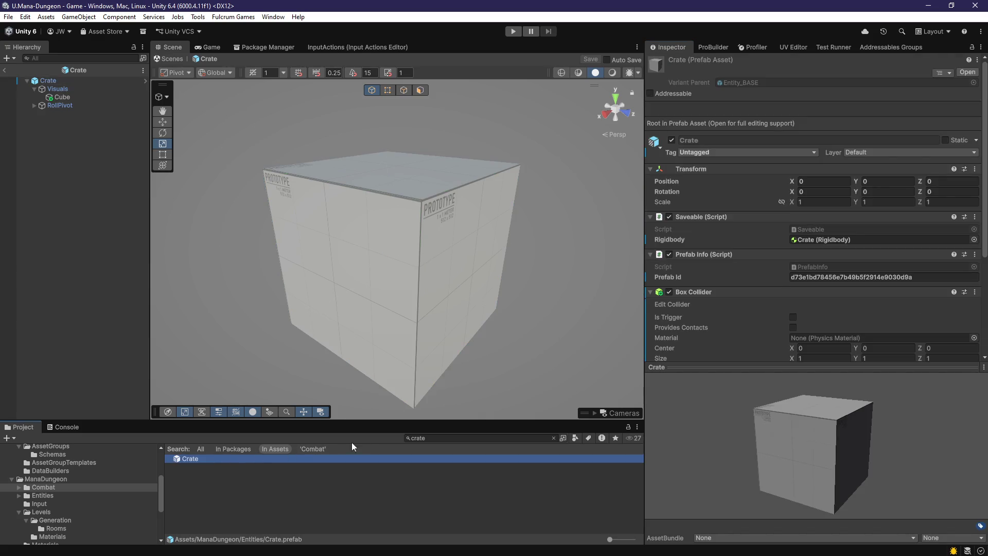
pyautogui.click(552, 437)
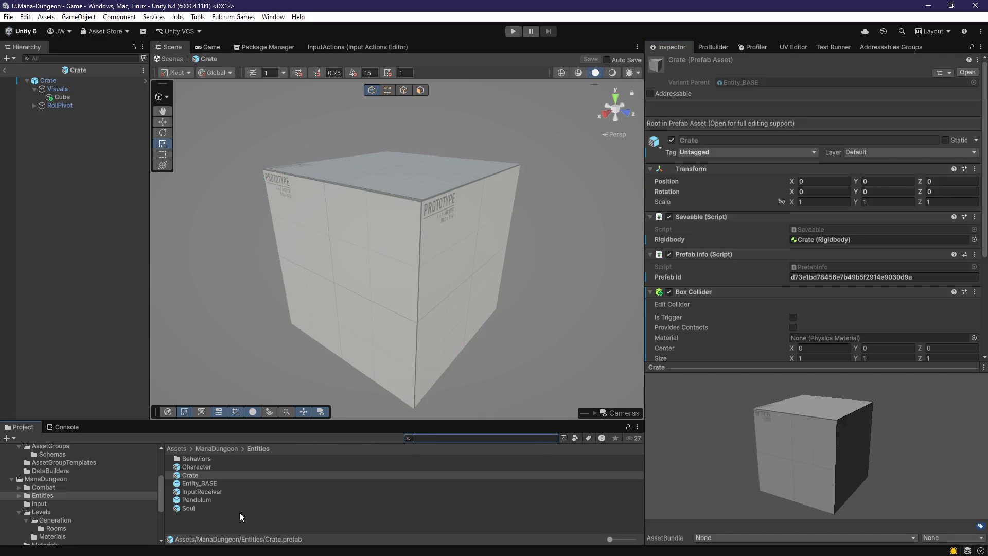
pyautogui.click(239, 512)
pyautogui.click(192, 474)
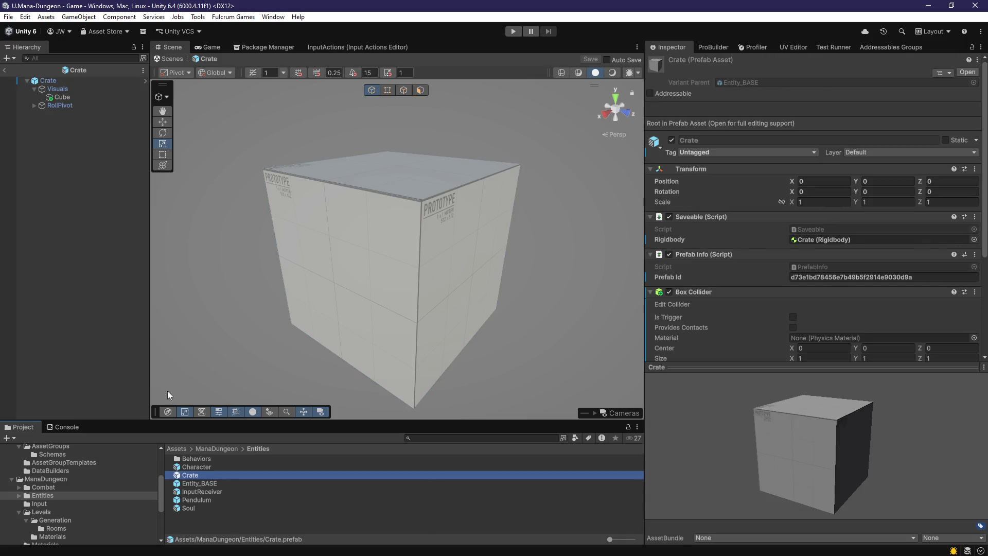
pyautogui.click(48, 128)
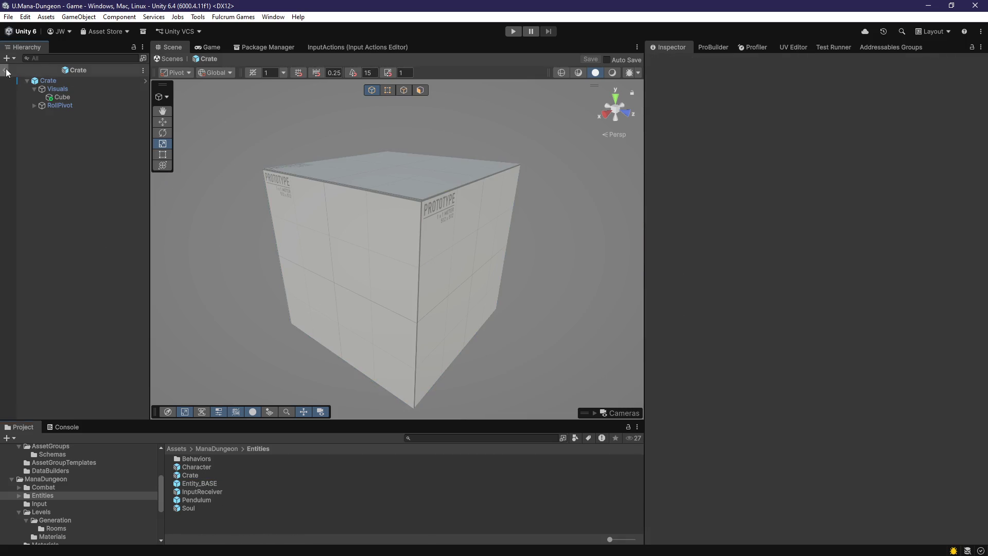
pyautogui.click(4, 70)
# Drag the Crate prefab from Entities into the Game scene Hierarchy and select the instance
pyautogui.click(190, 474)
pyautogui.click(189, 474)
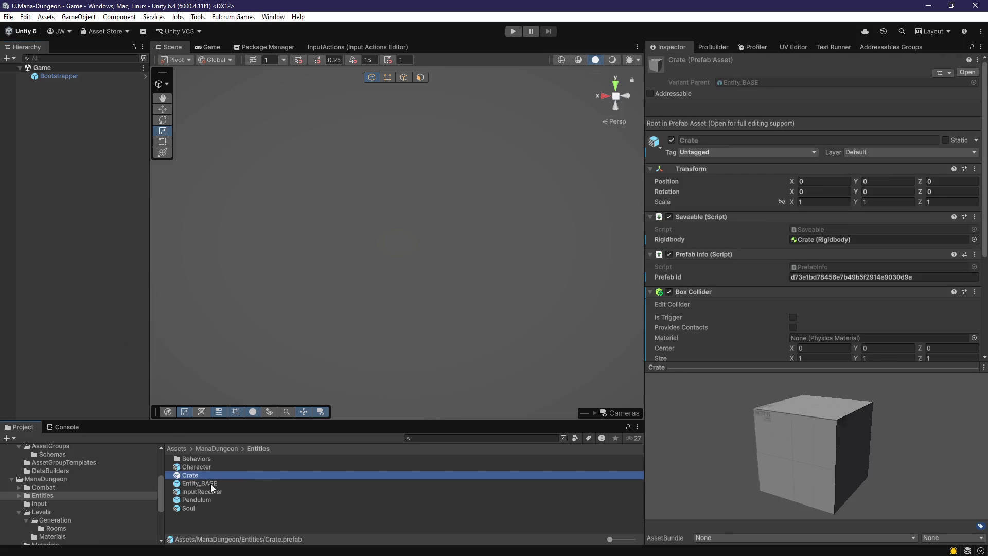
pyautogui.click(143, 379)
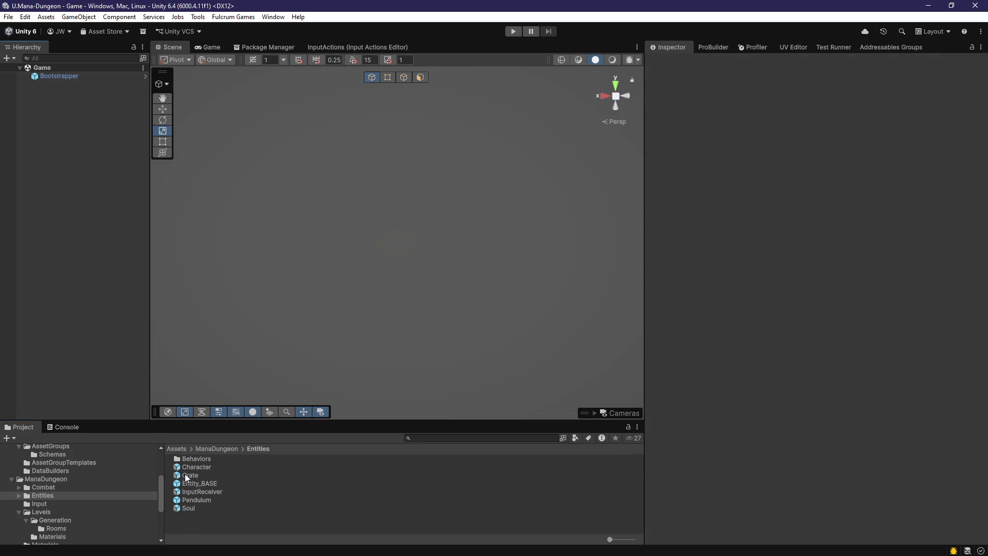
pyautogui.moveTo(185, 477); pyautogui.dragTo(70, 267)
pyautogui.click(67, 103)
pyautogui.click(48, 84)
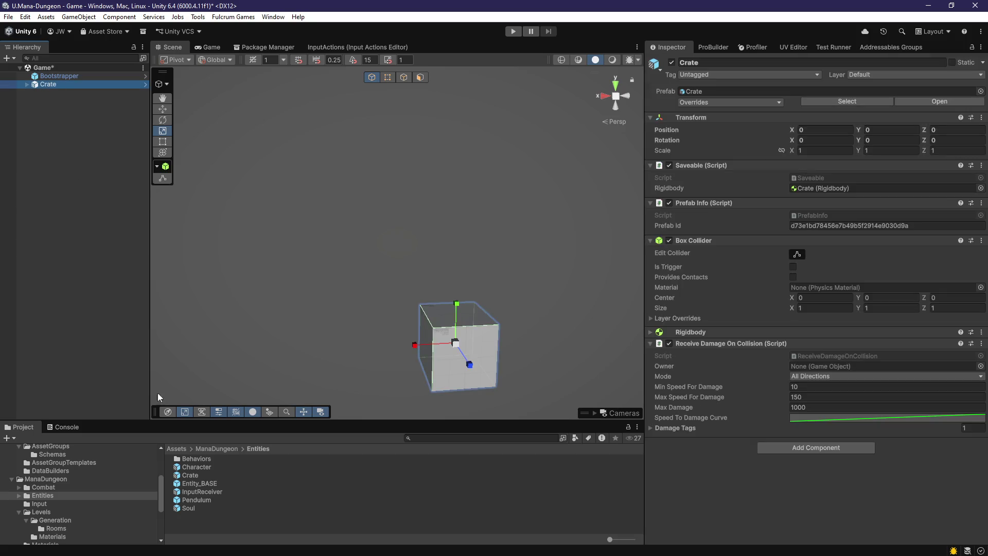
# Rename the original Crate prefab to Furniture
pyautogui.click(214, 474)
pyautogui.click(214, 474)
pyautogui.write('Furnitur')
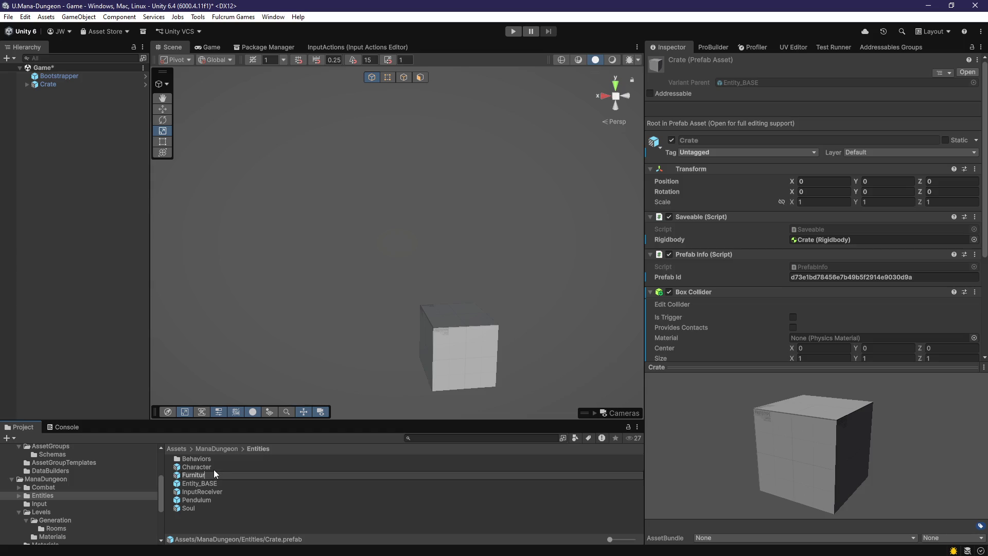
pyautogui.write('e')
pyautogui.press('Return')
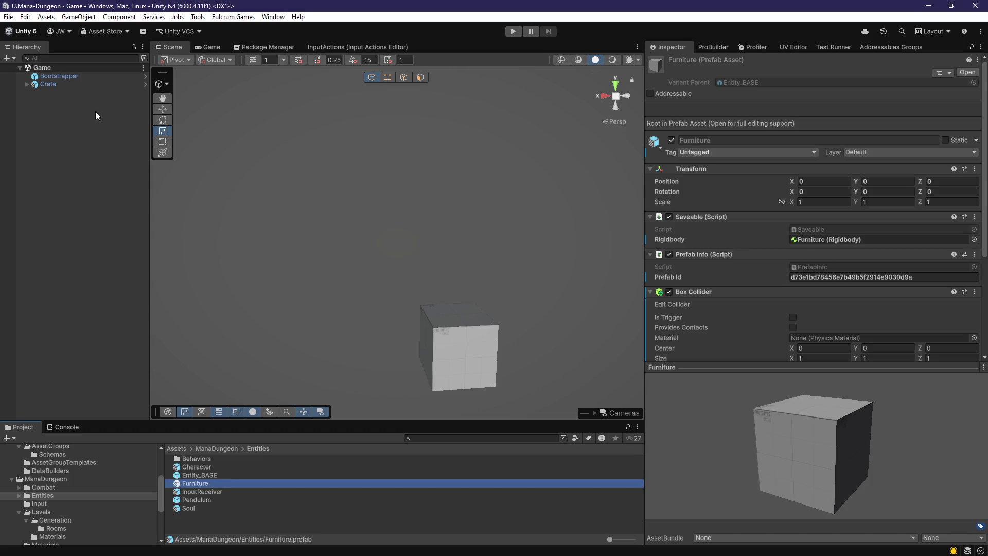
# Create a Prefab Variant from the scene Crate in Entities and name it Crate
pyautogui.moveTo(50, 83); pyautogui.dragTo(225, 529)
pyautogui.click(508, 299)
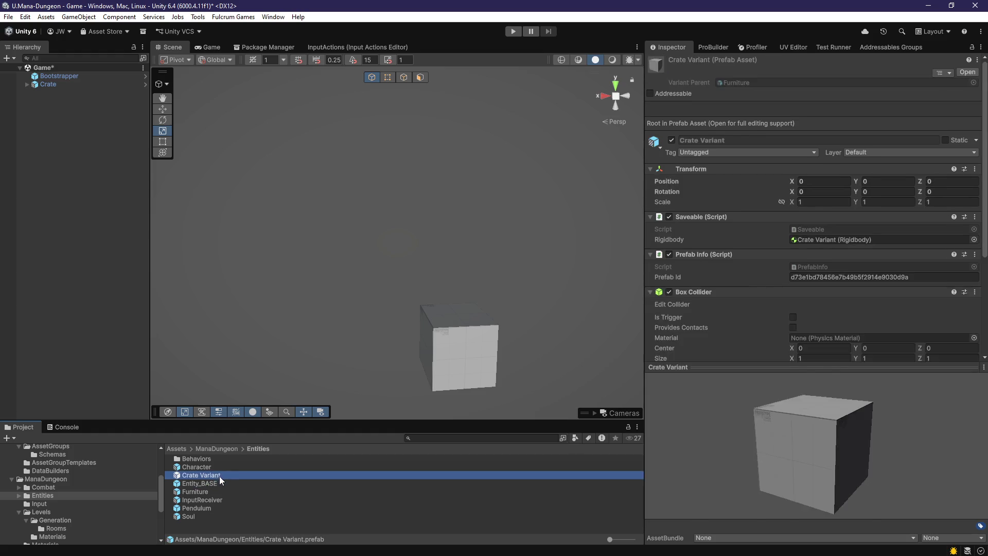
pyautogui.doubleClick(219, 476)
pyautogui.click(213, 477)
pyautogui.press('F2')
pyautogui.write('Crate')
pyautogui.press('Return')
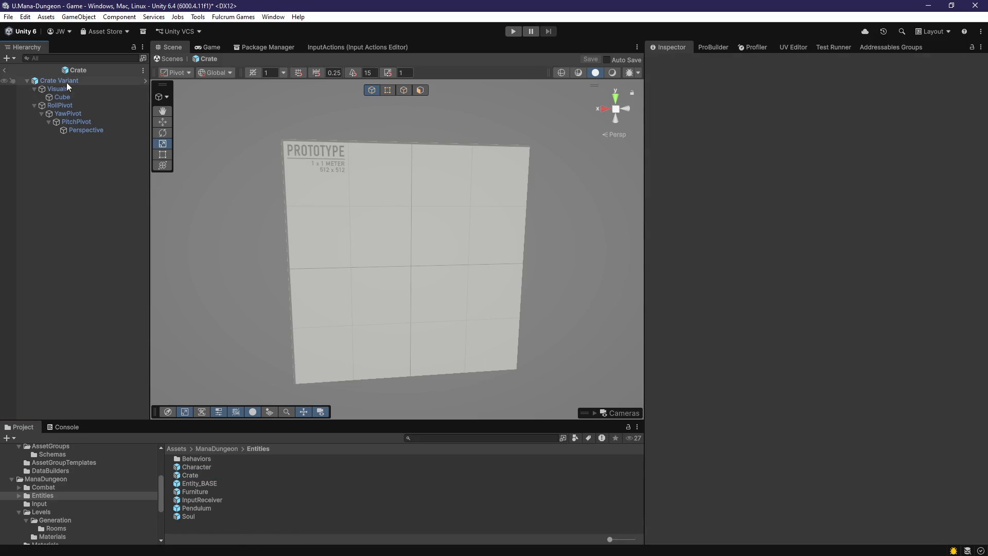
# Exit Prefab Mode and delete the Crate instance from the Game scene
pyautogui.click(67, 81)
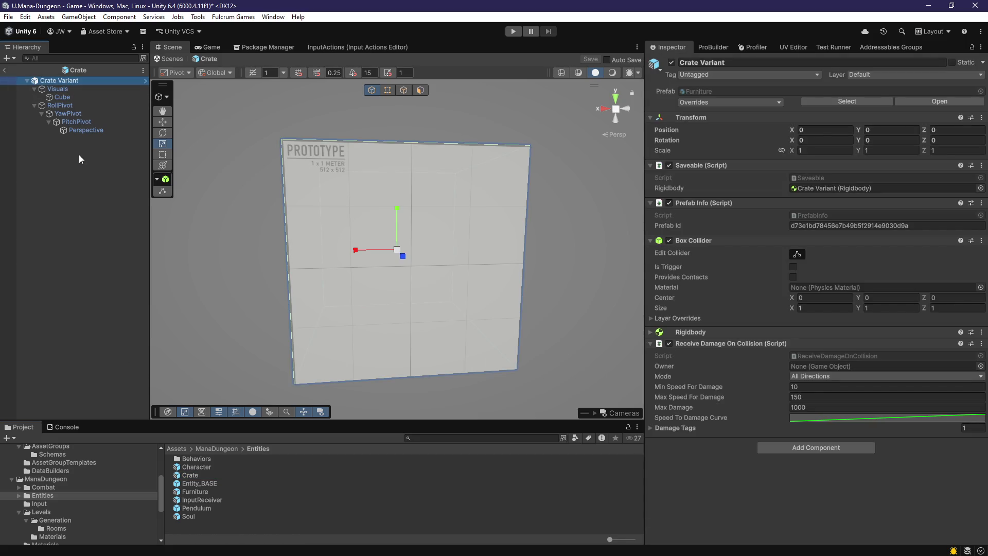
pyautogui.click(78, 155)
pyautogui.click(4, 70)
pyautogui.click(69, 85)
pyautogui.press('Delete')
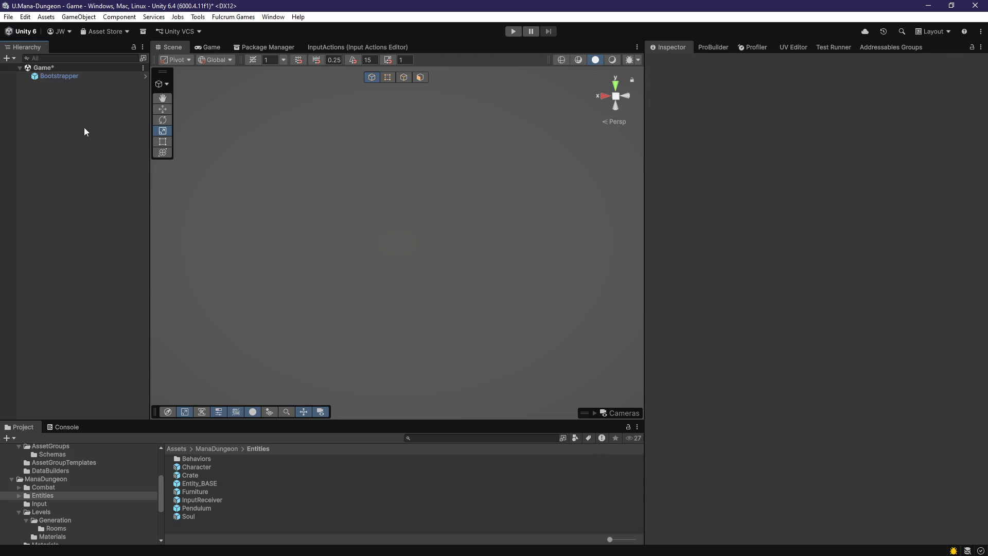
# Save the Game scene and stage the Combat, Behaviors, Entities and Excalidraw drawing changes in Fork
pyautogui.hotkey('ctrl', 's')
pyautogui.hotkey('alt', 'Tab')
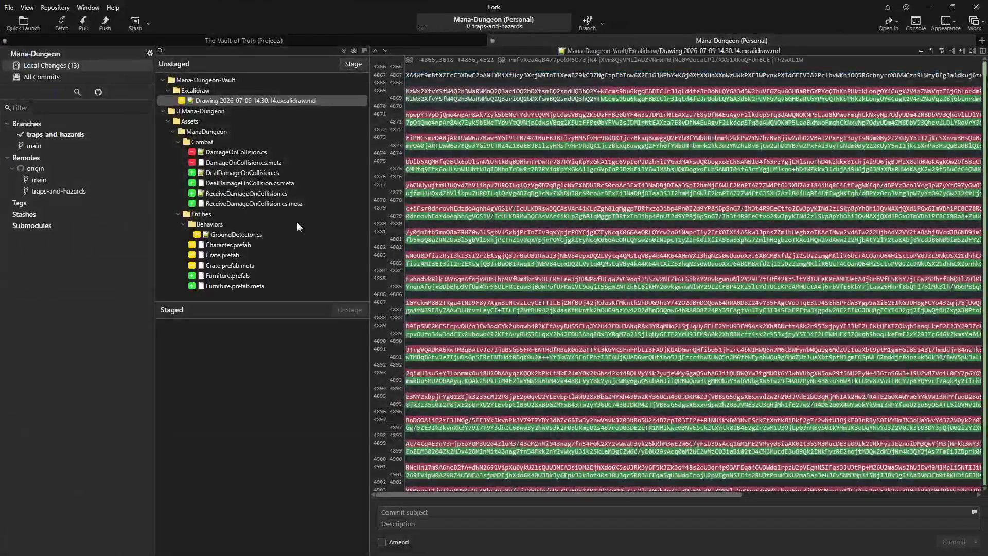
pyautogui.doubleClick(203, 141)
pyautogui.doubleClick(209, 151)
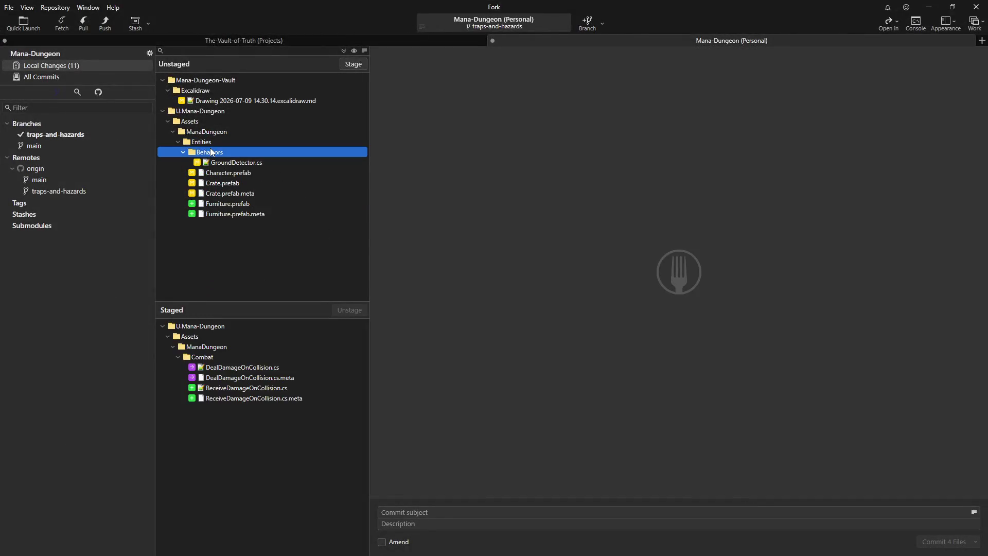
pyautogui.doubleClick(213, 140)
pyautogui.click(214, 102)
pyautogui.doubleClick(213, 102)
# Commit the staged changes as 'Added Fall Damage' and push to origin
pyautogui.write('Added Fall Damage')
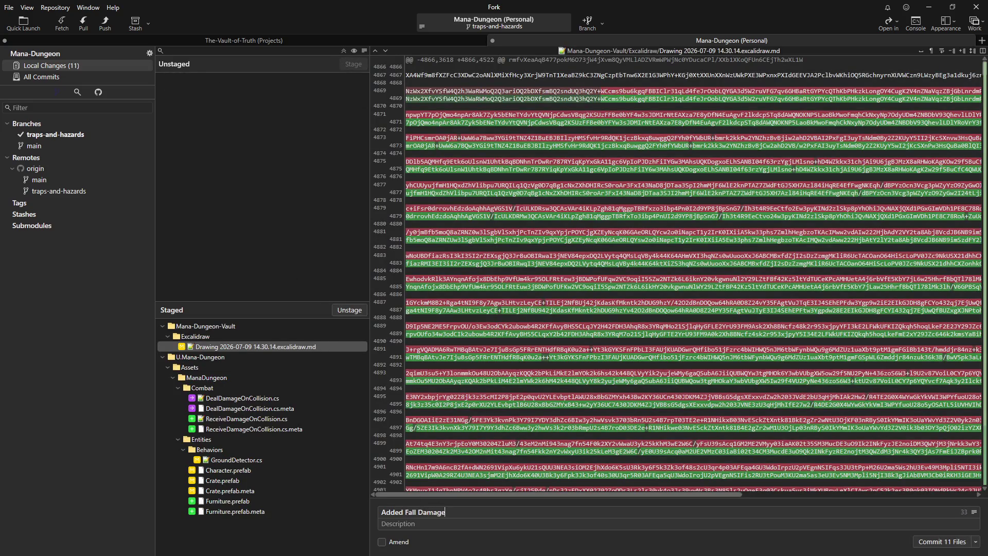
pyautogui.hotkey('ctrl', 'Return')
pyautogui.click(107, 24)
pyautogui.click(561, 315)
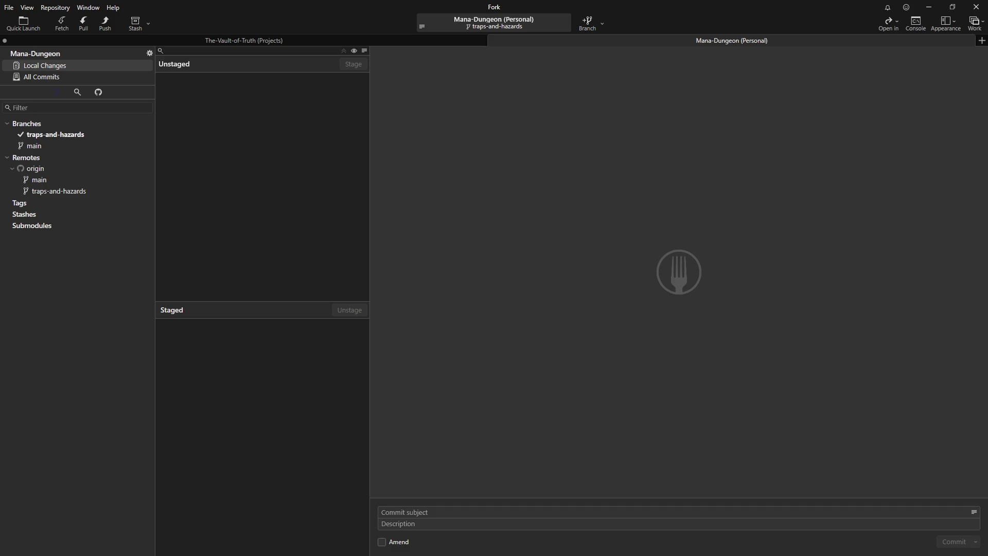
pyautogui.hotkey('alt', 'Tab')
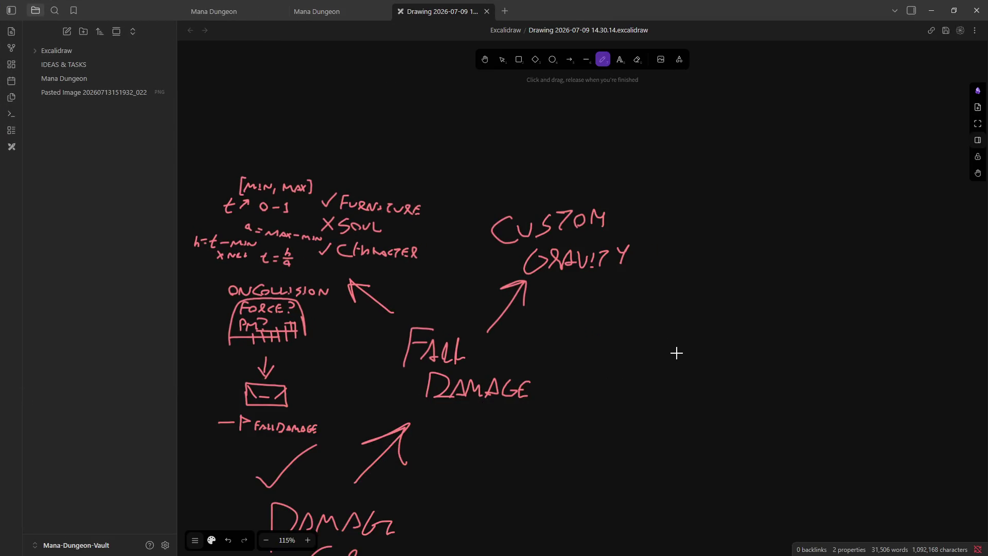
# Draw a freehand check mark to the left of the ONCOLLISION sketch on the canvas
pyautogui.scroll(-2, 627, 366)
pyautogui.scroll(-1, 600, 276)
pyautogui.scroll(2, 562, 329)
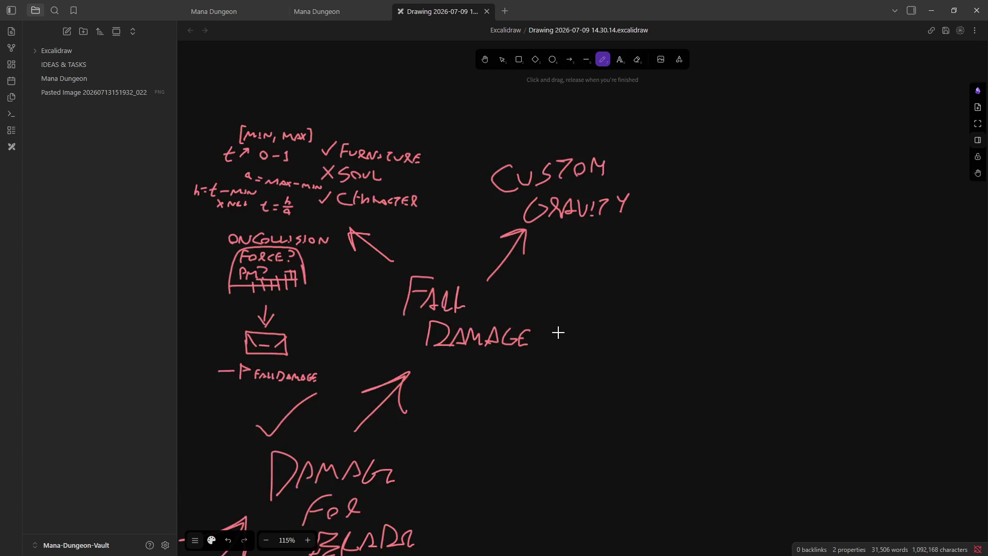
pyautogui.scroll(-1, 545, 332)
pyautogui.moveTo(274, 273)
pyautogui.mouseDown()
pyautogui.moveTo(284, 285)
pyautogui.moveTo(304, 255)
pyautogui.mouseUp()
pyautogui.scroll(5, 319, 308)
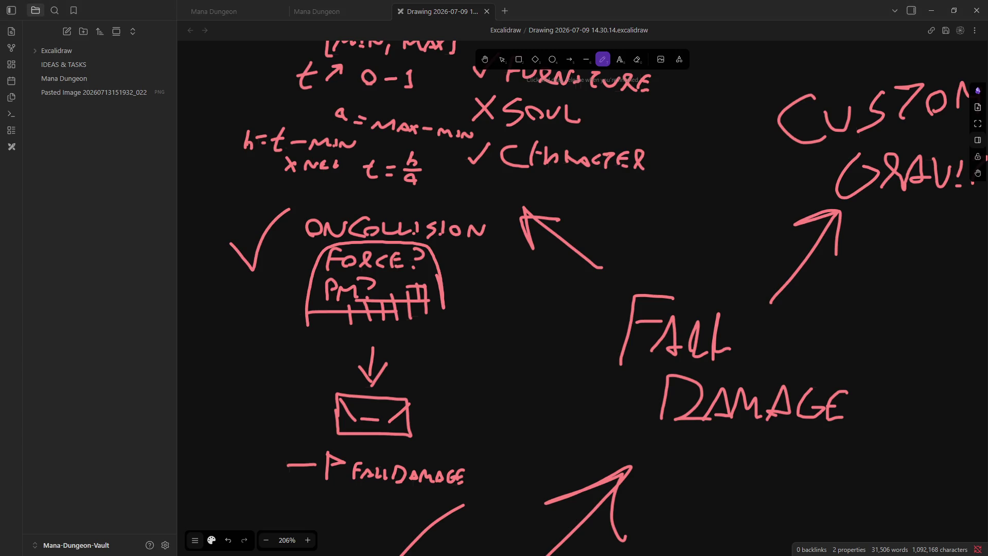
pyautogui.scroll(-4, 569, 356)
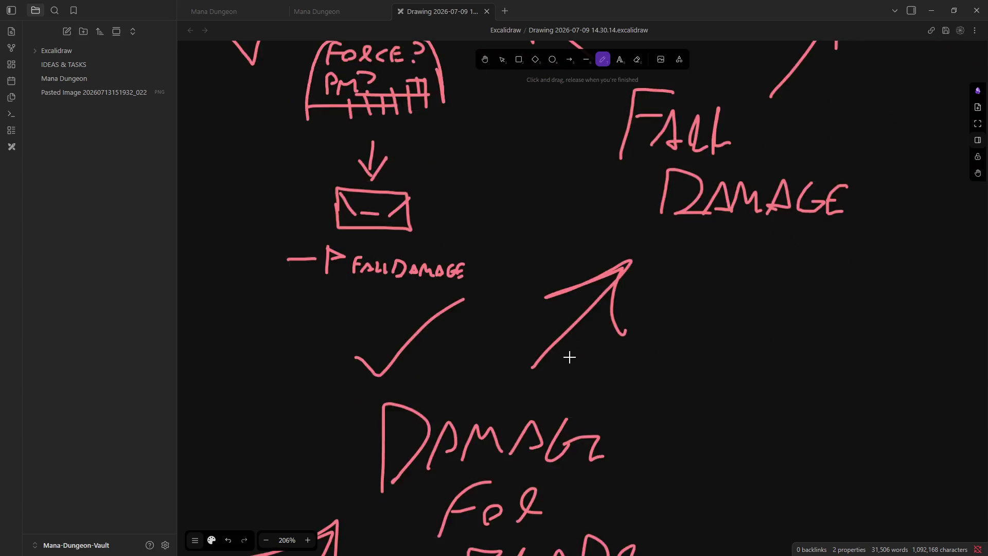
# Try an arrow toward the FORCE? box, then undo it
pyautogui.scroll(-12, 569, 356)
pyautogui.scroll(13, 589, 346)
pyautogui.scroll(-1, 591, 350)
pyautogui.scroll(4, 590, 349)
pyautogui.keyDown('ctrl'); pyautogui.scroll(-2, 596, 349); pyautogui.keyUp('ctrl')
pyautogui.keyDown('ctrl'); pyautogui.scroll(5, 465, 380); pyautogui.keyUp('ctrl')
pyautogui.keyDown('ctrl'); pyautogui.scroll(-3, 420, 326); pyautogui.keyUp('ctrl')
pyautogui.keyDown('ctrl'); pyautogui.scroll(2, 518, 341); pyautogui.keyUp('ctrl')
pyautogui.keyDown('ctrl'); pyautogui.scroll(-1, 468, 348); pyautogui.keyUp('ctrl')
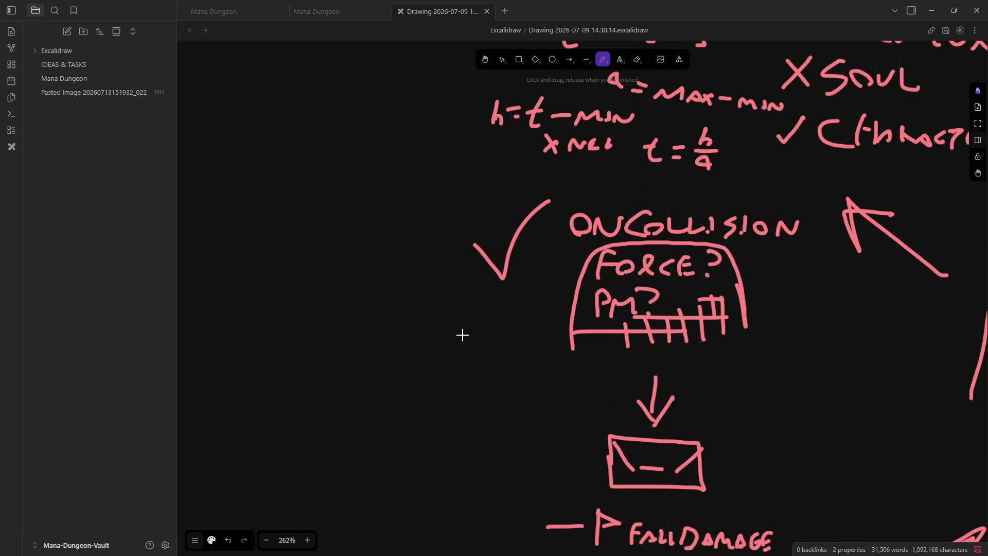
pyautogui.moveTo(446, 343)
pyautogui.mouseDown()
pyautogui.moveTo(520, 319)
pyautogui.moveTo(512, 337)
pyautogui.moveTo(401, 329)
pyautogui.moveTo(436, 362)
pyautogui.mouseUp()
pyautogui.hotkey('ctrl', 'z')
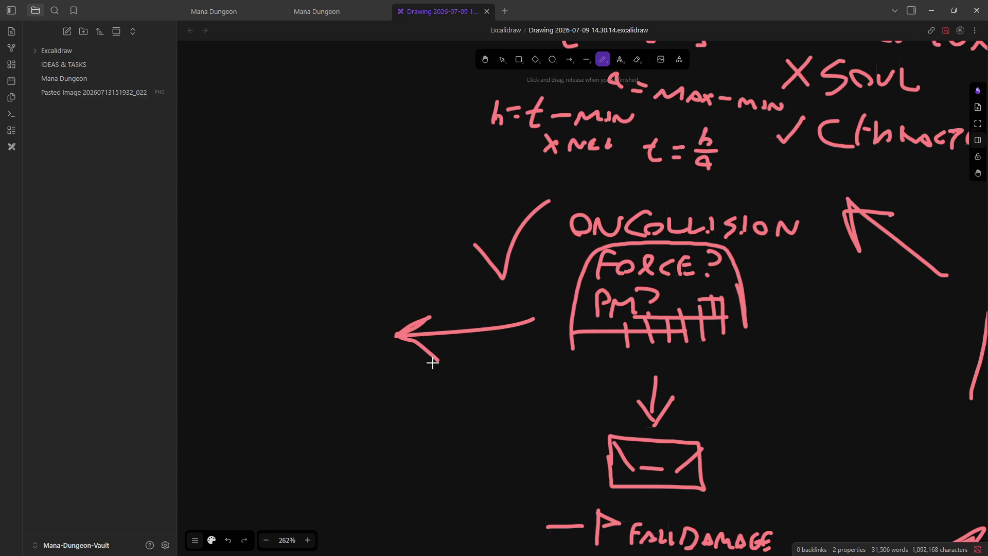
# Handwrite the word 'PHYSICS' to the left of the box
pyautogui.keyDown('ctrl'); pyautogui.scroll(-5, 479, 393); pyautogui.keyUp('ctrl')
pyautogui.keyDown('ctrl'); pyautogui.scroll(6, 434, 357); pyautogui.keyUp('ctrl')
pyautogui.keyDown('ctrl'); pyautogui.scroll(-3, 442, 256); pyautogui.keyUp('ctrl')
pyautogui.keyDown('ctrl'); pyautogui.scroll(3, 386, 283); pyautogui.keyUp('ctrl')
pyautogui.moveTo(385, 286)
pyautogui.mouseDown()
pyautogui.moveTo(404, 264)
pyautogui.moveTo(416, 283)
pyautogui.mouseUp()
pyautogui.moveTo(438, 282)
pyautogui.mouseDown()
pyautogui.moveTo(439, 263)
pyautogui.moveTo(454, 271)
pyautogui.mouseUp()
pyautogui.moveTo(466, 257)
pyautogui.mouseDown()
pyautogui.moveTo(447, 282)
pyautogui.moveTo(501, 275)
pyautogui.moveTo(521, 282)
pyautogui.mouseUp()
pyautogui.click(500, 282)
pyautogui.moveTo(529, 284)
pyautogui.mouseDown()
pyautogui.moveTo(535, 269)
pyautogui.moveTo(553, 265)
pyautogui.mouseUp()
# Write 'MATERIAL TO FALL DAMAGE?' below it, then zoom out to 59% to see the whole board
pyautogui.moveTo(337, 338)
pyautogui.mouseDown()
pyautogui.moveTo(378, 314)
pyautogui.moveTo(402, 332)
pyautogui.moveTo(431, 309)
pyautogui.mouseUp()
pyautogui.moveTo(421, 312)
pyautogui.mouseDown()
pyautogui.moveTo(414, 334)
pyautogui.moveTo(476, 326)
pyautogui.moveTo(529, 337)
pyautogui.mouseUp()
pyautogui.moveTo(394, 350)
pyautogui.mouseDown()
pyautogui.moveTo(365, 377)
pyautogui.moveTo(414, 345)
pyautogui.mouseUp()
pyautogui.moveTo(392, 360); pyautogui.dragTo(397, 370)
pyautogui.moveTo(457, 381); pyautogui.dragTo(486, 348)
pyautogui.moveTo(461, 367)
pyautogui.mouseDown()
pyautogui.moveTo(498, 365)
pyautogui.moveTo(517, 379)
pyautogui.mouseUp()
pyautogui.moveTo(389, 427)
pyautogui.mouseDown()
pyautogui.moveTo(397, 399)
pyautogui.moveTo(504, 425)
pyautogui.moveTo(539, 416)
pyautogui.mouseUp()
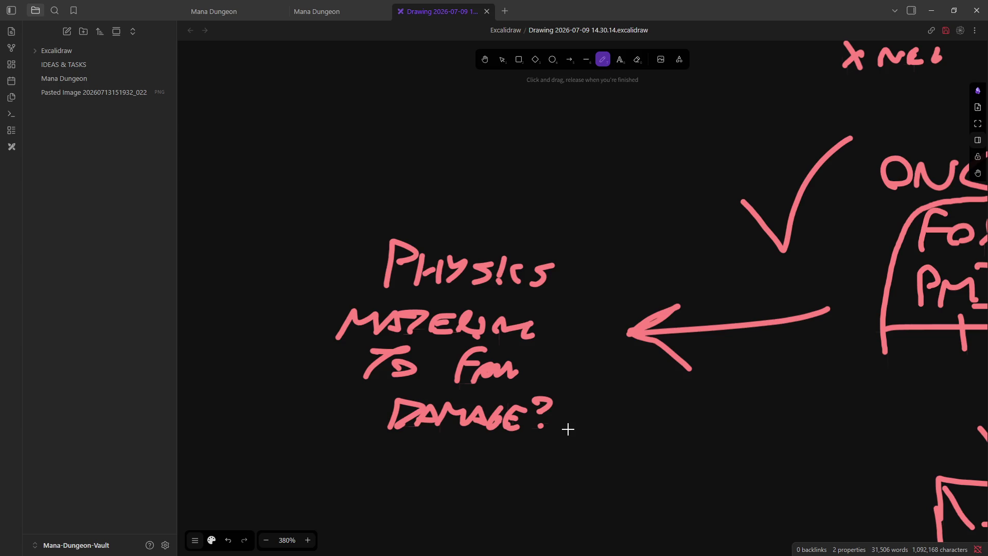
pyautogui.scroll(-15, 568, 428)
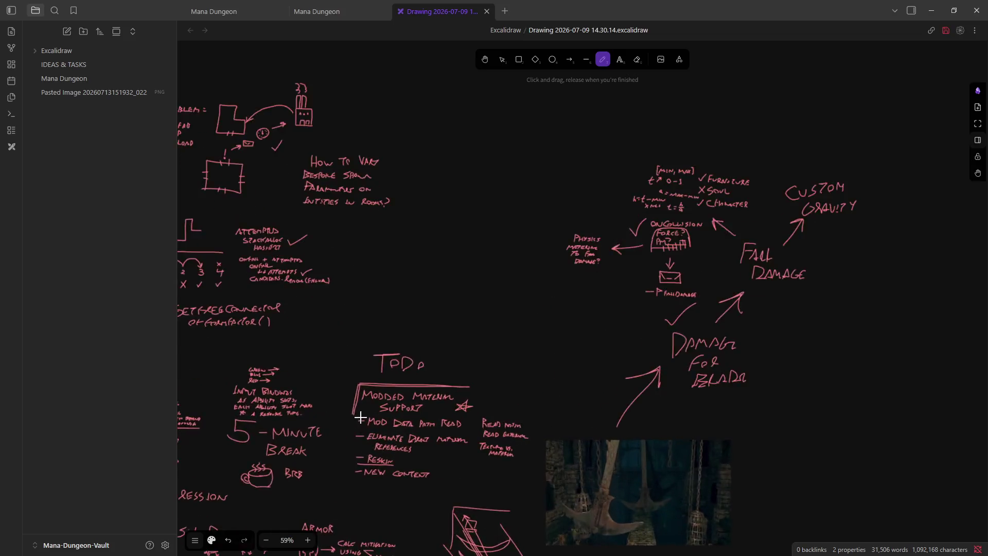
pyautogui.scroll(10, 787, 149)
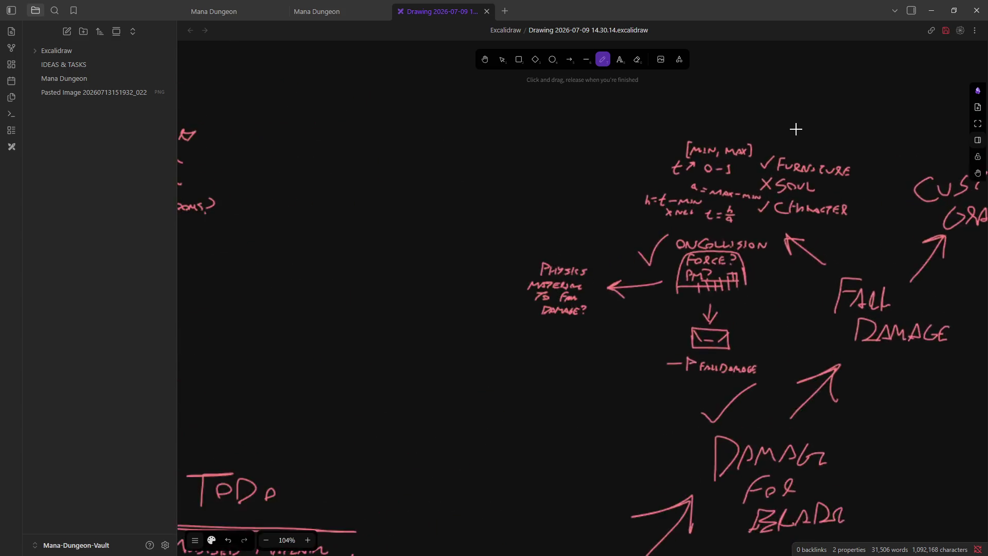
pyautogui.scroll(-5, 656, 293)
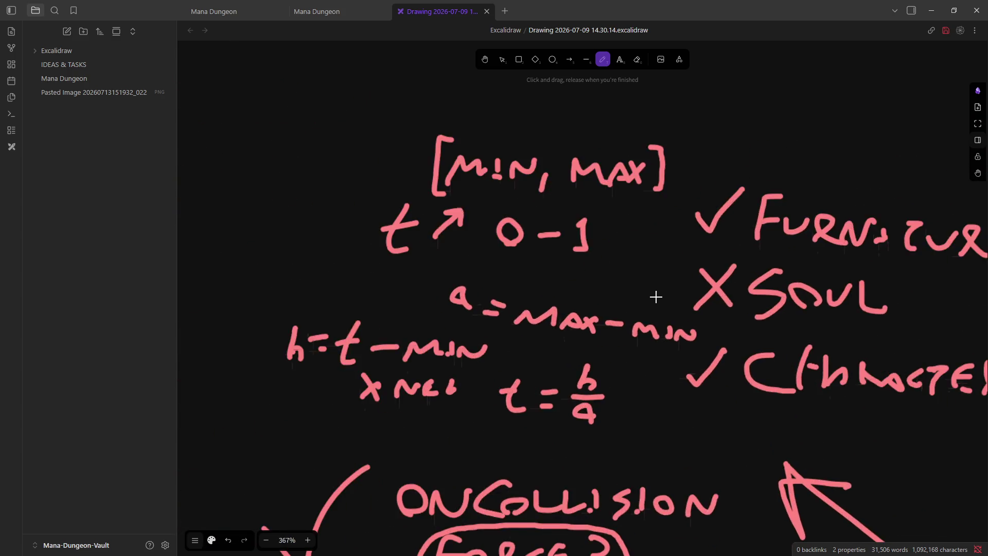
pyautogui.scroll(4, 669, 217)
pyautogui.scroll(-6, 590, 249)
pyautogui.scroll(2, 669, 268)
pyautogui.scroll(-4, 796, 298)
pyautogui.hscroll(5, 797, 297)
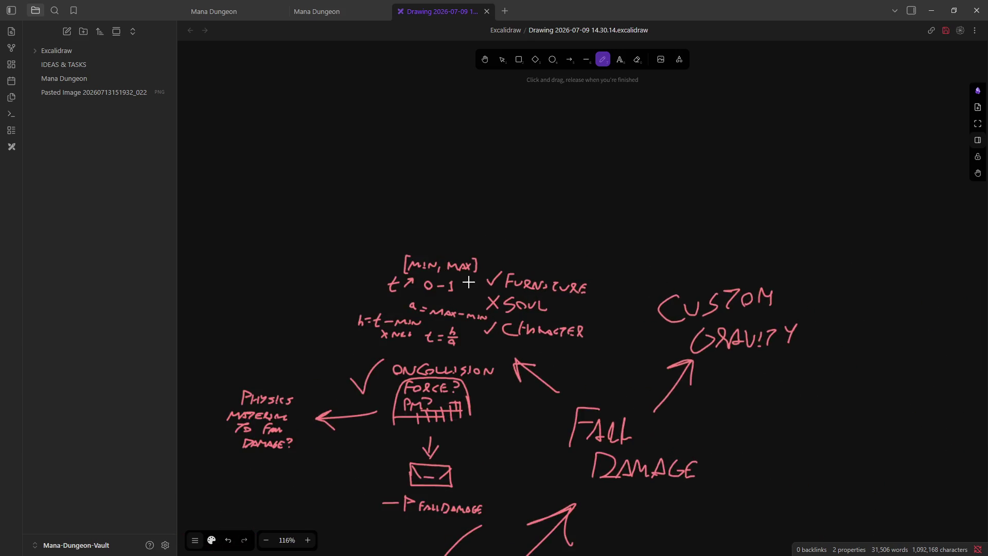
pyautogui.scroll(-4, 638, 292)
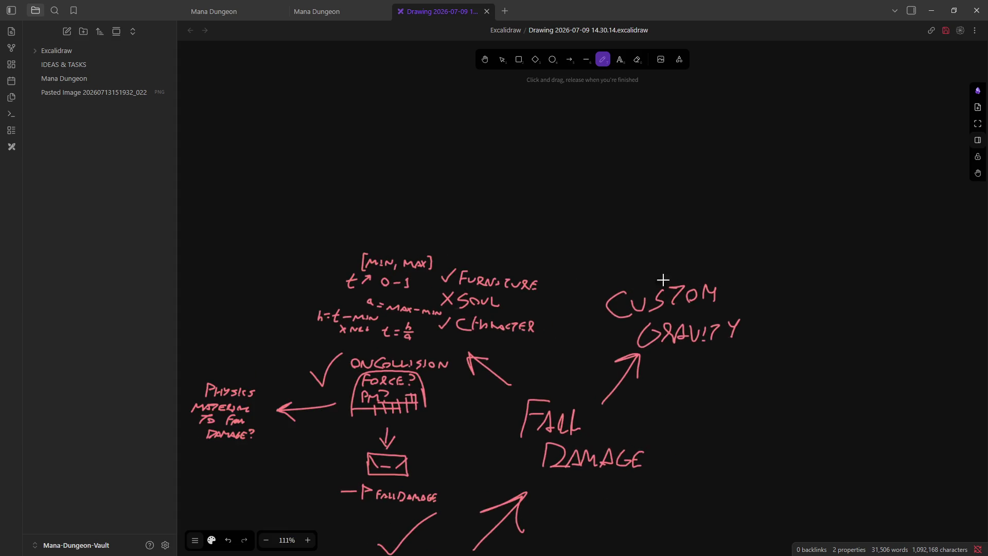
pyautogui.scroll(4, 537, 463)
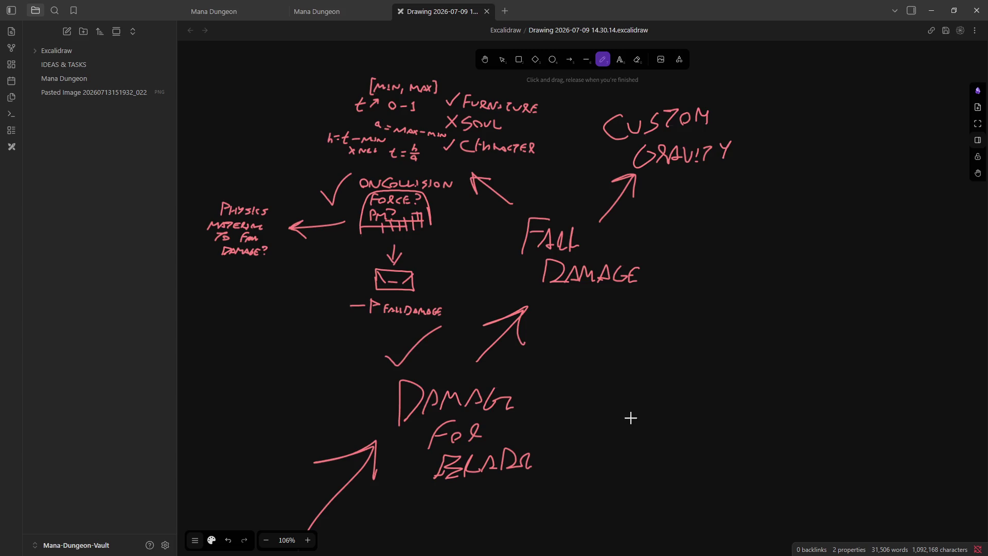
pyautogui.keyDown('ctrl'); pyautogui.scroll(-3, 624, 416); pyautogui.keyUp('ctrl')
pyautogui.keyDown('ctrl'); pyautogui.scroll(6, 357, 379); pyautogui.keyUp('ctrl')
pyautogui.keyDown('ctrl'); pyautogui.scroll(-2, 752, 383); pyautogui.keyUp('ctrl')
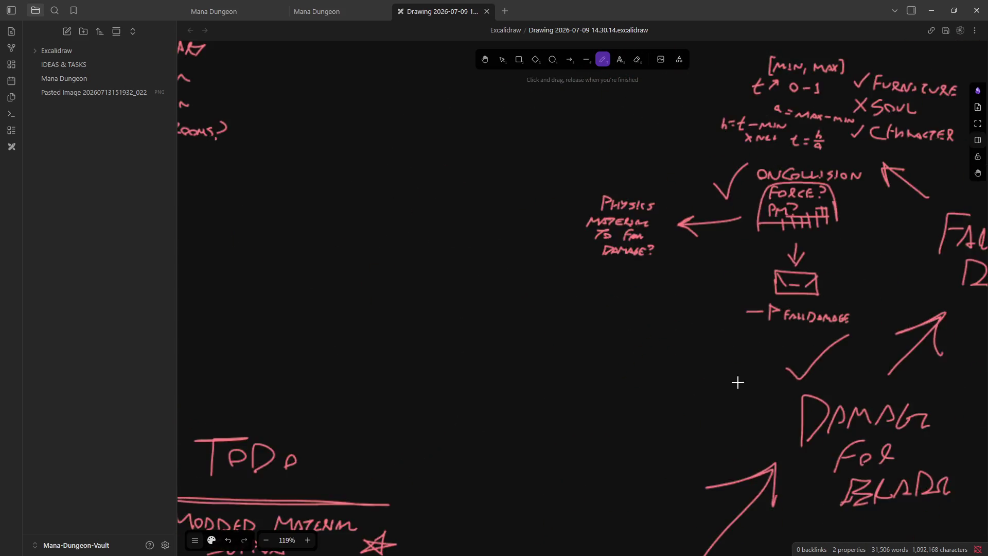
pyautogui.keyDown('ctrl'); pyautogui.scroll(1, 557, 372); pyautogui.keyUp('ctrl')
pyautogui.moveTo(556, 384)
pyautogui.mouseDown()
pyautogui.moveTo(478, 384)
pyautogui.moveTo(466, 346)
pyautogui.moveTo(571, 375)
pyautogui.moveTo(470, 379)
pyautogui.mouseUp()
# Redraw the bucket's oval rim, sides and curved bottom
pyautogui.hotkey('ctrl', 'z')
pyautogui.moveTo(578, 370)
pyautogui.mouseDown()
pyautogui.moveTo(410, 366)
pyautogui.moveTo(510, 329)
pyautogui.moveTo(555, 374)
pyautogui.moveTo(389, 363)
pyautogui.moveTo(523, 340)
pyautogui.mouseUp()
pyautogui.scroll(-3, 511, 335)
pyautogui.moveTo(386, 200)
pyautogui.mouseDown()
pyautogui.moveTo(402, 348)
pyautogui.moveTo(389, 247)
pyautogui.moveTo(392, 328)
pyautogui.moveTo(525, 379)
pyautogui.moveTo(567, 323)
pyautogui.mouseUp()
pyautogui.hotkey('ctrl', 'z')
pyautogui.moveTo(585, 211)
pyautogui.mouseDown()
pyautogui.moveTo(564, 355)
pyautogui.moveTo(408, 349)
pyautogui.mouseUp()
pyautogui.moveTo(493, 349)
pyautogui.mouseDown()
pyautogui.moveTo(550, 341)
pyautogui.moveTo(566, 311)
pyautogui.mouseUp()
# Shade the inside of the bucket and draw an upward arrow from its top
pyautogui.moveTo(514, 319)
pyautogui.mouseDown()
pyautogui.moveTo(576, 299)
pyautogui.moveTo(566, 270)
pyautogui.mouseUp()
pyautogui.moveTo(525, 276); pyautogui.dragTo(581, 265)
pyautogui.moveTo(525, 252); pyautogui.dragTo(549, 232)
pyautogui.scroll(5, 504, 333)
pyautogui.moveTo(484, 439)
pyautogui.mouseDown()
pyautogui.moveTo(486, 369)
pyautogui.moveTo(499, 391)
pyautogui.mouseUp()
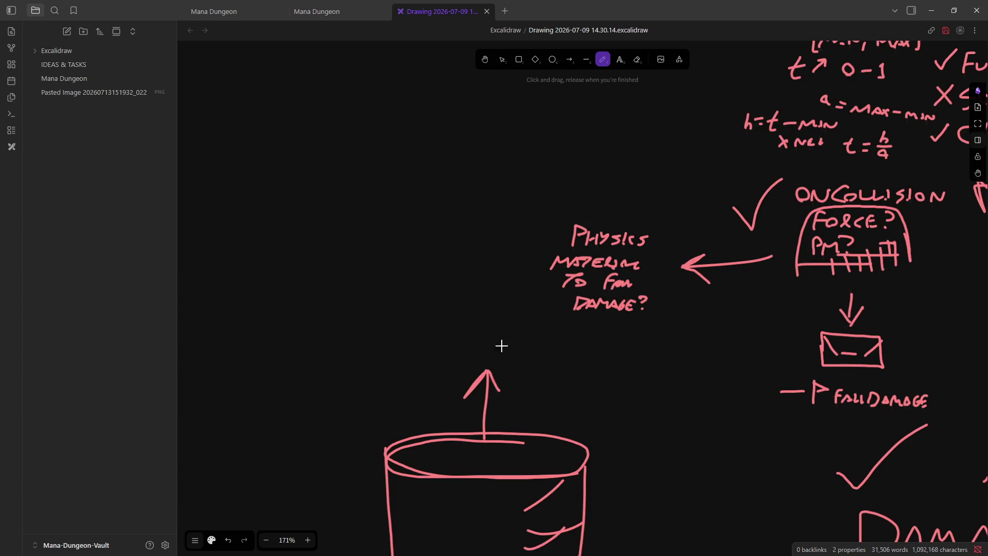
# Sketch a long flat platform above the arrow with short upright legs at both ends
pyautogui.scroll(-1, 509, 342)
pyautogui.moveTo(638, 295)
pyautogui.mouseDown()
pyautogui.moveTo(300, 297)
pyautogui.moveTo(366, 251)
pyautogui.moveTo(552, 263)
pyautogui.moveTo(675, 306)
pyautogui.mouseUp()
pyautogui.moveTo(552, 264); pyautogui.dragTo(620, 271)
pyautogui.moveTo(311, 289)
pyautogui.mouseDown()
pyautogui.moveTo(315, 252)
pyautogui.moveTo(344, 225)
pyautogui.mouseUp()
pyautogui.moveTo(640, 282)
pyautogui.mouseDown()
pyautogui.moveTo(642, 265)
pyautogui.moveTo(622, 267)
pyautogui.moveTo(657, 262)
pyautogui.mouseUp()
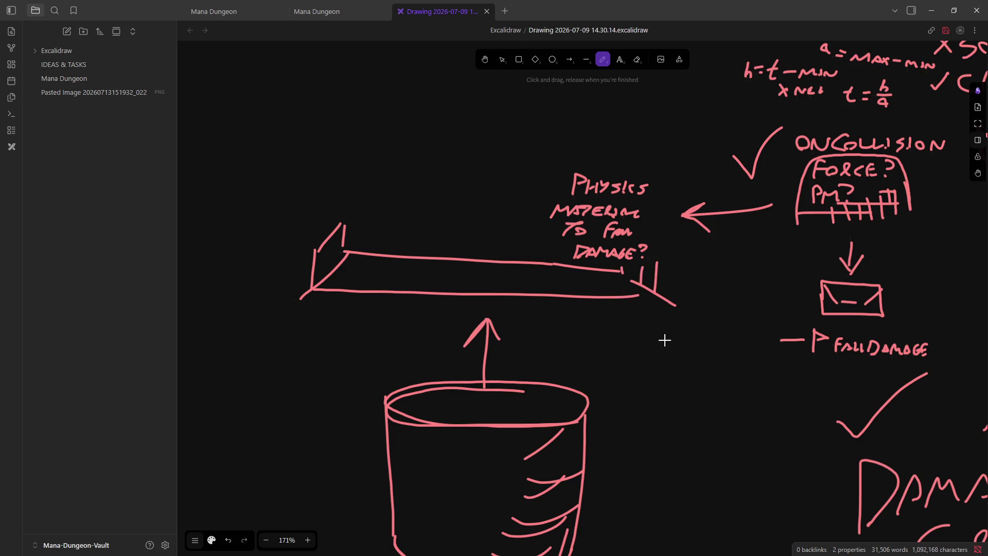
pyautogui.scroll(-2, 664, 340)
pyautogui.scroll(1, 588, 337)
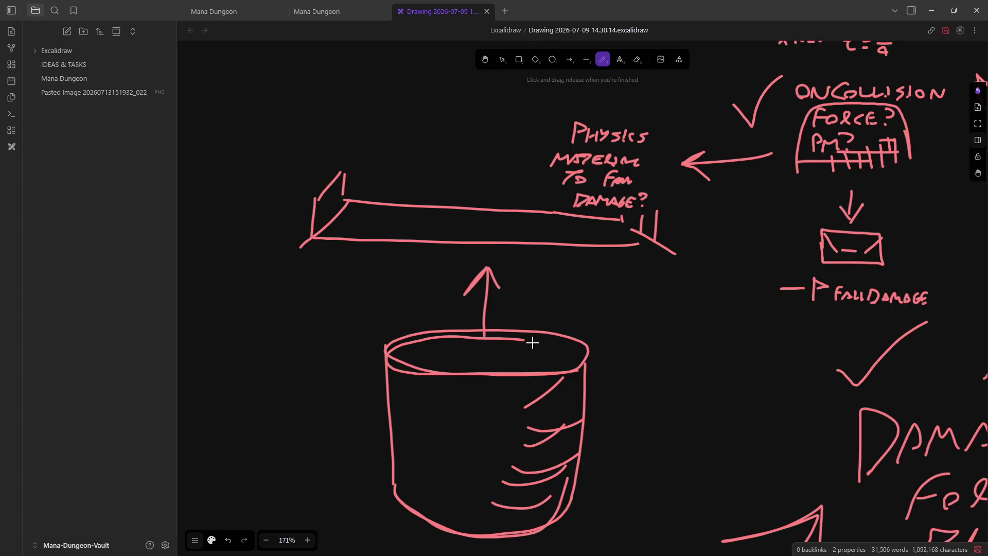
pyautogui.moveTo(474, 352)
pyautogui.mouseDown()
pyautogui.moveTo(514, 353)
pyautogui.moveTo(481, 357)
pyautogui.moveTo(479, 320)
pyautogui.moveTo(516, 355)
pyautogui.mouseUp()
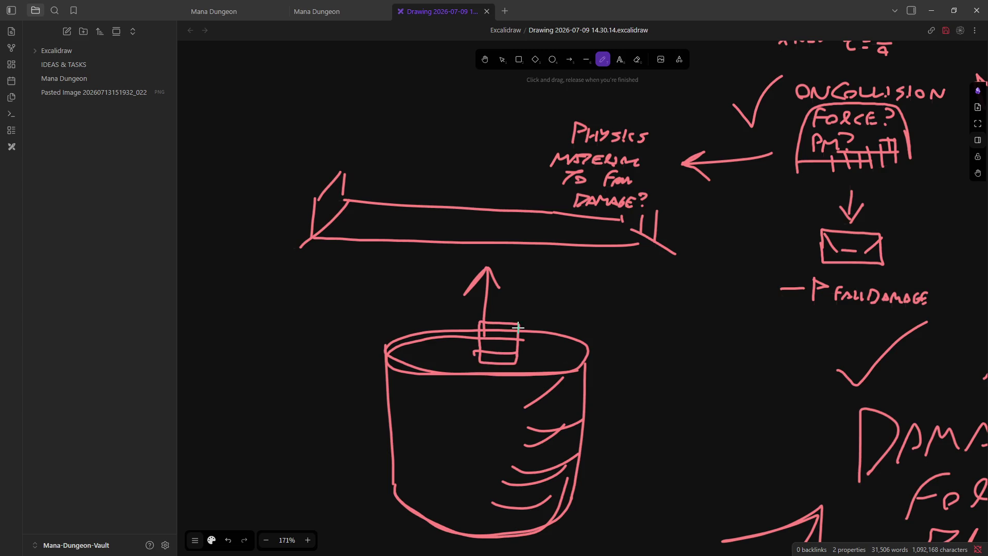
pyautogui.hotkey('ctrl', 'z')
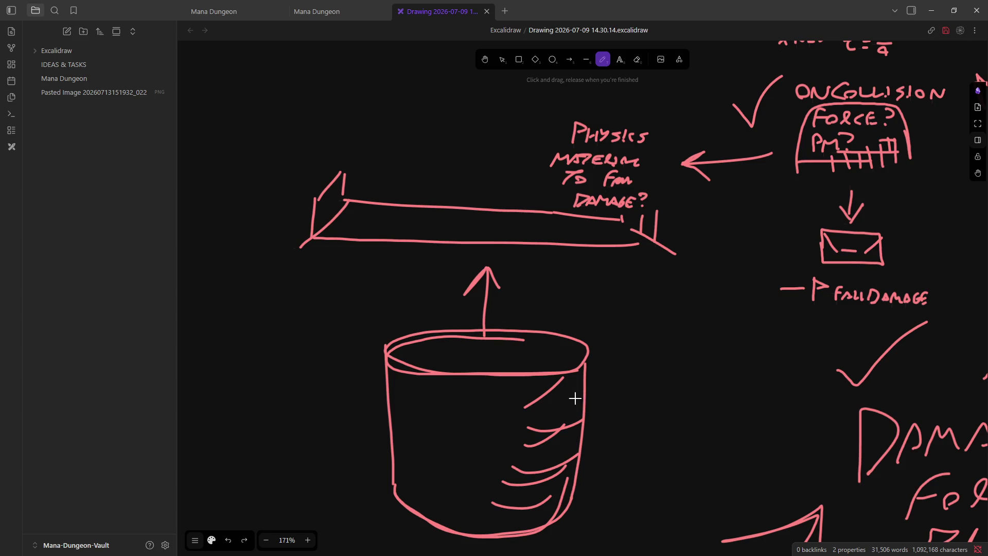
pyautogui.moveTo(595, 376)
pyautogui.mouseDown()
pyautogui.moveTo(584, 351)
pyautogui.moveTo(592, 337)
pyautogui.mouseUp()
pyautogui.hotkey('ctrl', 'z')
pyautogui.hotkey('ctrl', 'z')
pyautogui.moveTo(523, 290)
pyautogui.mouseDown()
pyautogui.moveTo(525, 255)
pyautogui.moveTo(536, 269)
pyautogui.mouseUp()
pyautogui.hotkey('ctrl', 'z')
pyautogui.moveTo(595, 263)
pyautogui.mouseDown()
pyautogui.moveTo(343, 267)
pyautogui.moveTo(489, 260)
pyautogui.mouseUp()
pyautogui.moveTo(386, 348)
pyautogui.mouseDown()
pyautogui.moveTo(364, 379)
pyautogui.moveTo(365, 352)
pyautogui.mouseUp()
pyautogui.moveTo(585, 347)
pyautogui.mouseDown()
pyautogui.moveTo(602, 383)
pyautogui.moveTo(605, 351)
pyautogui.mouseUp()
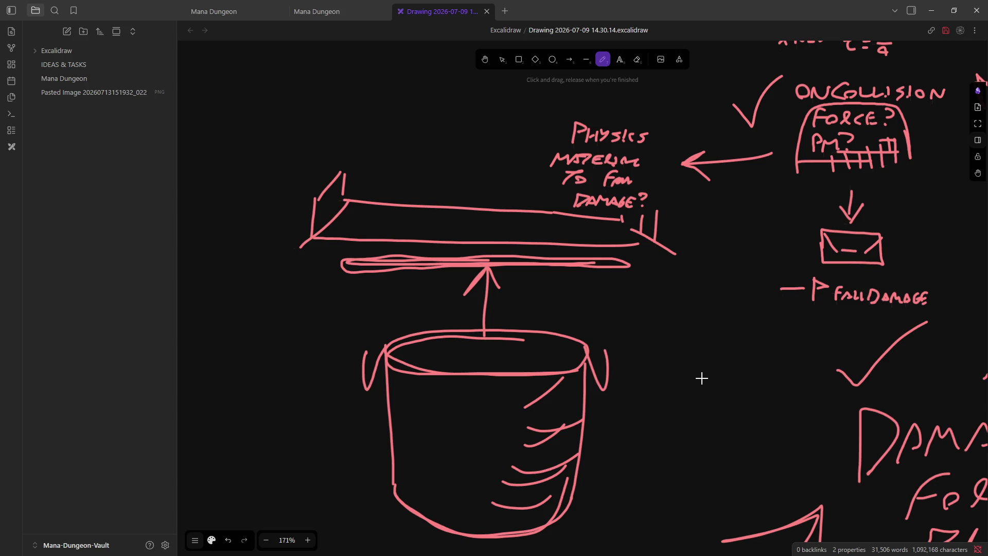
pyautogui.hotkey('ctrl', 'z')
pyautogui.hotkey('ctrl', 'z')
pyautogui.hotkey('ctrl', 'z')
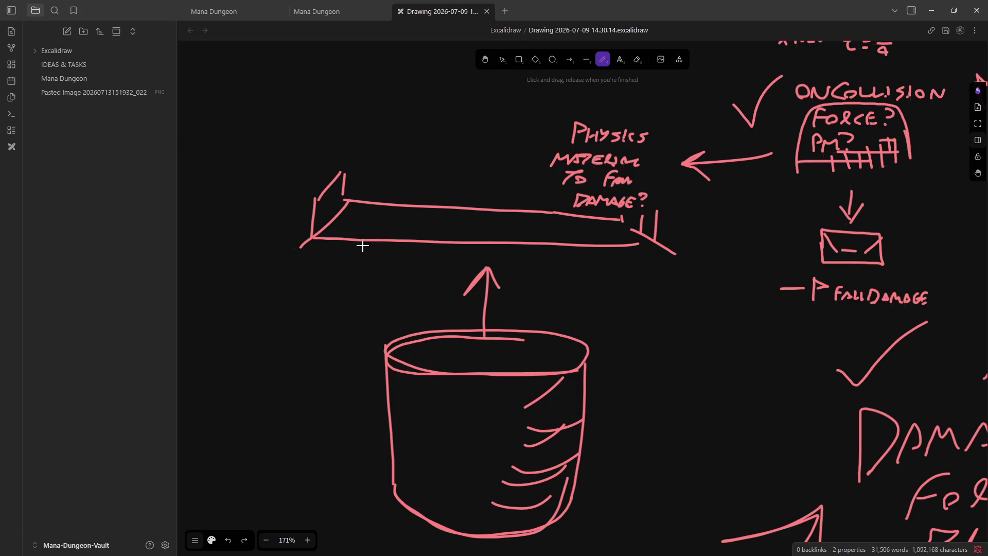
pyautogui.moveTo(359, 242)
pyautogui.mouseDown()
pyautogui.moveTo(396, 246)
pyautogui.moveTo(412, 275)
pyautogui.moveTo(430, 252)
pyautogui.moveTo(465, 246)
pyautogui.moveTo(505, 278)
pyautogui.moveTo(525, 249)
pyautogui.moveTo(556, 278)
pyautogui.moveTo(595, 265)
pyautogui.moveTo(623, 275)
pyautogui.moveTo(630, 251)
pyautogui.mouseUp()
# Undo the strokes across the spikes, then the spikes and a stray second arrow
pyautogui.moveTo(348, 278)
pyautogui.mouseDown()
pyautogui.moveTo(598, 275)
pyautogui.moveTo(548, 297)
pyautogui.moveTo(348, 283)
pyautogui.moveTo(525, 270)
pyautogui.moveTo(563, 294)
pyautogui.moveTo(506, 297)
pyautogui.mouseUp()
pyautogui.moveTo(416, 268)
pyautogui.mouseDown()
pyautogui.moveTo(538, 266)
pyautogui.moveTo(439, 278)
pyautogui.mouseUp()
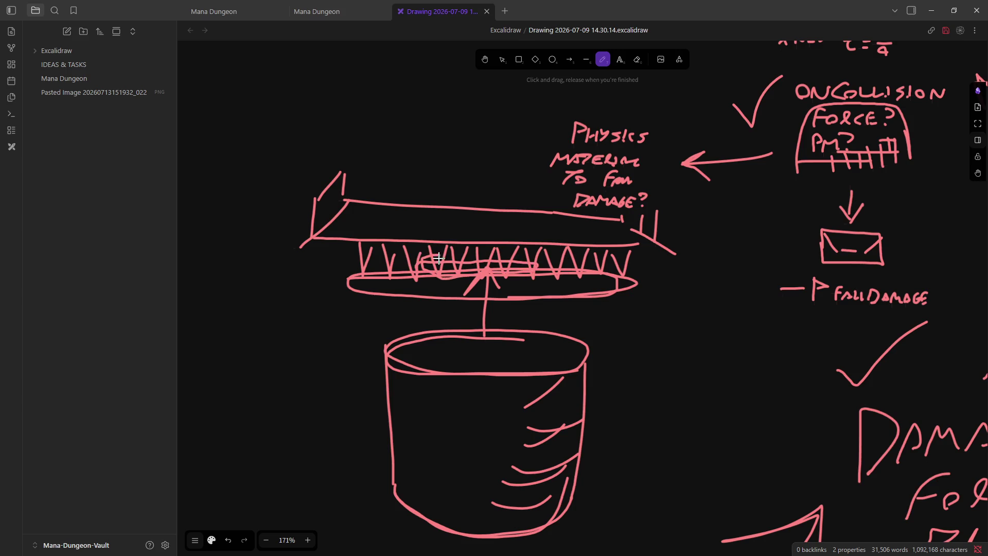
pyautogui.hotkey('ctrl', 'z')
pyautogui.hotkey('ctrl', 'z')
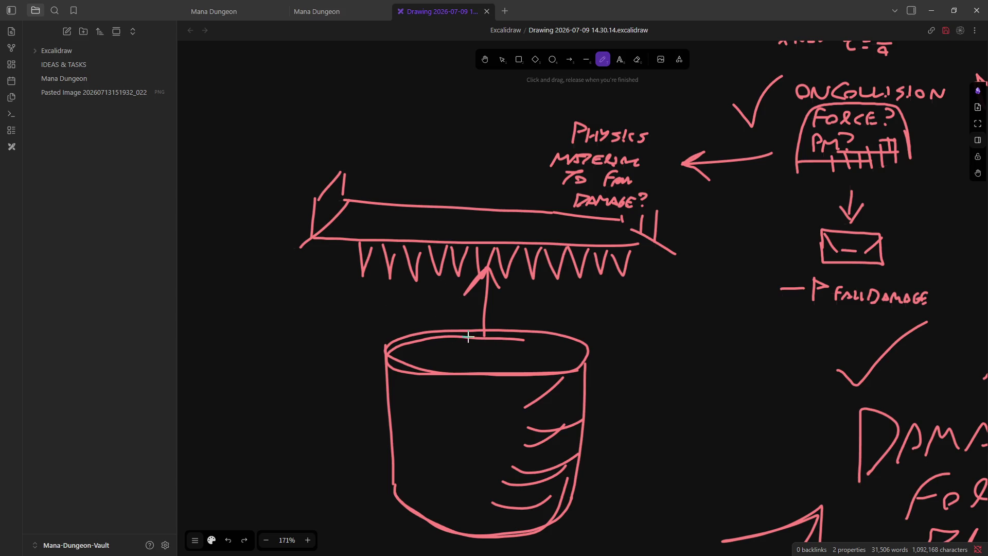
pyautogui.hotkey('ctrl', 'z')
pyautogui.hotkey('ctrl', 'z')
pyautogui.hotkey('ctrl', 'z')
pyautogui.hotkey('ctrl', 'z')
pyautogui.hotkey('ctrl', 'z')
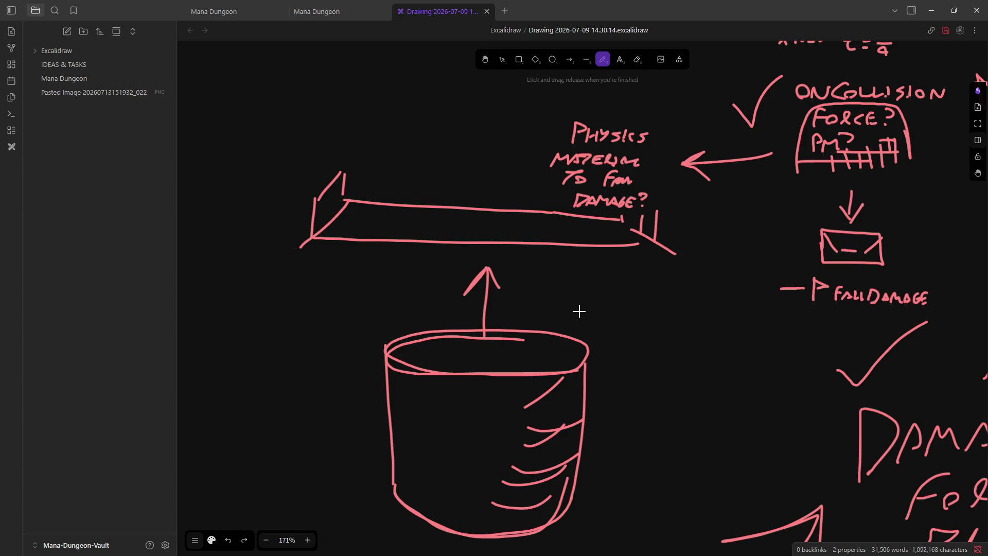
pyautogui.moveTo(507, 334)
pyautogui.mouseDown()
pyautogui.moveTo(510, 282)
pyautogui.moveTo(609, 287)
pyautogui.moveTo(572, 291)
pyautogui.moveTo(605, 302)
pyautogui.moveTo(575, 305)
pyautogui.mouseUp()
# Sketch a small flat trapezoid beside the upward arrow, undoing the extra strokes
pyautogui.hotkey('ctrl', 'z')
pyautogui.hotkey('ctrl', 'z')
pyautogui.moveTo(636, 297); pyautogui.dragTo(671, 292)
pyautogui.hotkey('ctrl', 'z')
pyautogui.hotkey('ctrl', 'z')
pyautogui.moveTo(605, 297)
pyautogui.mouseDown()
pyautogui.moveTo(619, 307)
pyautogui.moveTo(608, 313)
pyautogui.mouseUp()
pyautogui.hotkey('ctrl', 'z')
pyautogui.moveTo(535, 310)
pyautogui.mouseDown()
pyautogui.moveTo(535, 297)
pyautogui.moveTo(570, 312)
pyautogui.mouseUp()
pyautogui.hotkey('ctrl', 'z')
# Zoom around the canvas to review the bucket, bare slab, physics-material note and TODO list
pyautogui.scroll(-5, 571, 319)
pyautogui.keyDown('ctrl'); pyautogui.scroll(-10, 586, 321); pyautogui.keyUp('ctrl')
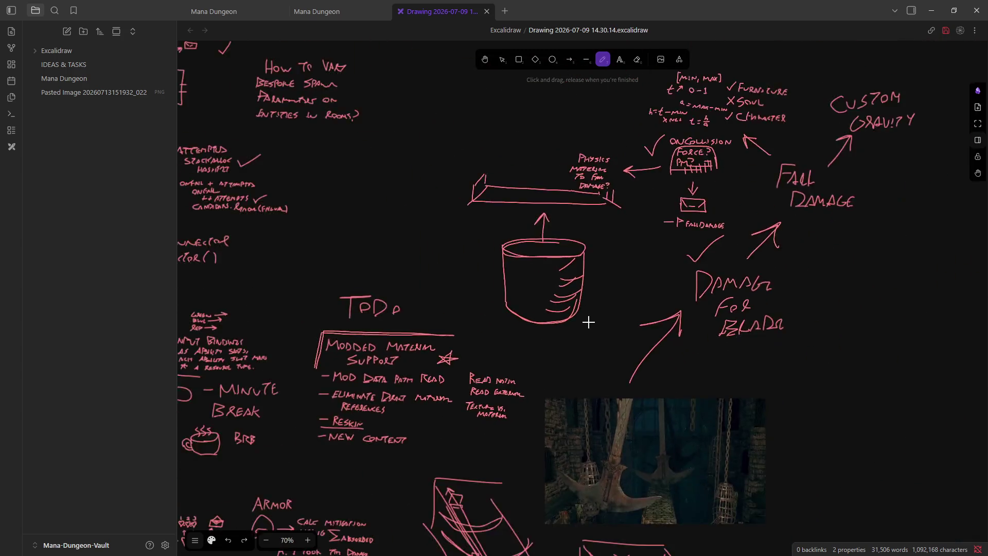
pyautogui.keyDown('ctrl'); pyautogui.scroll(3, 624, 287); pyautogui.keyUp('ctrl')
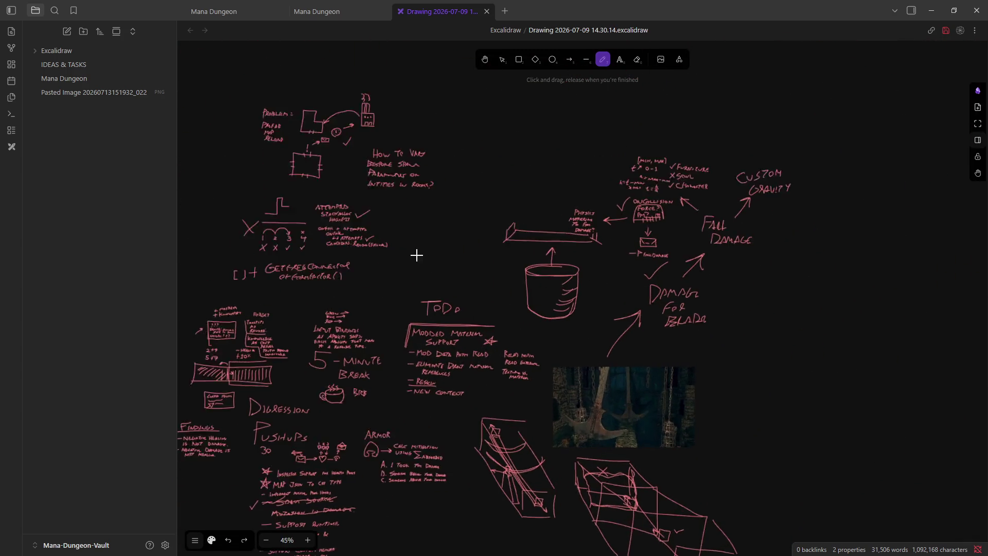
pyautogui.keyDown('ctrl'); pyautogui.scroll(9, 282, 208); pyautogui.keyUp('ctrl')
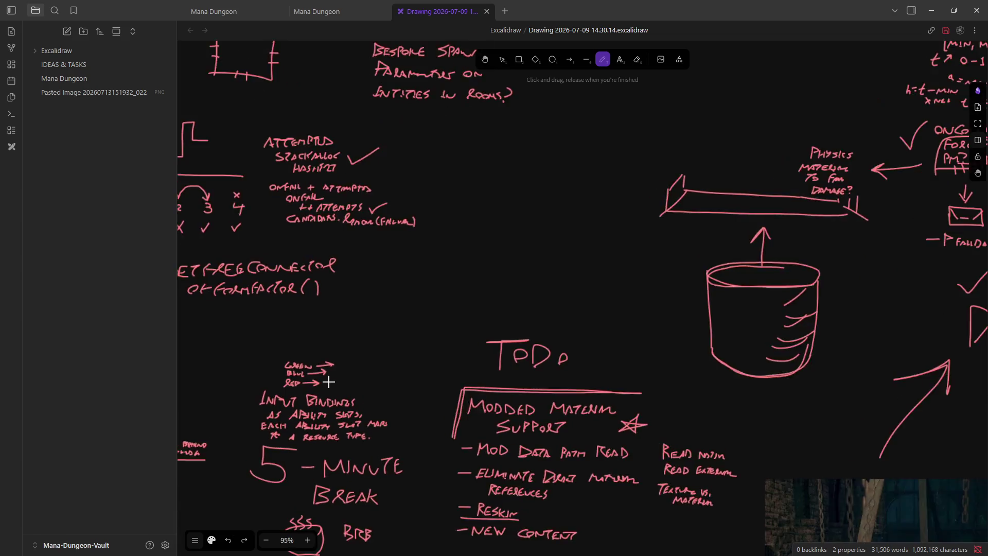
pyautogui.keyDown('ctrl'); pyautogui.scroll(3, 340, 375); pyautogui.keyUp('ctrl')
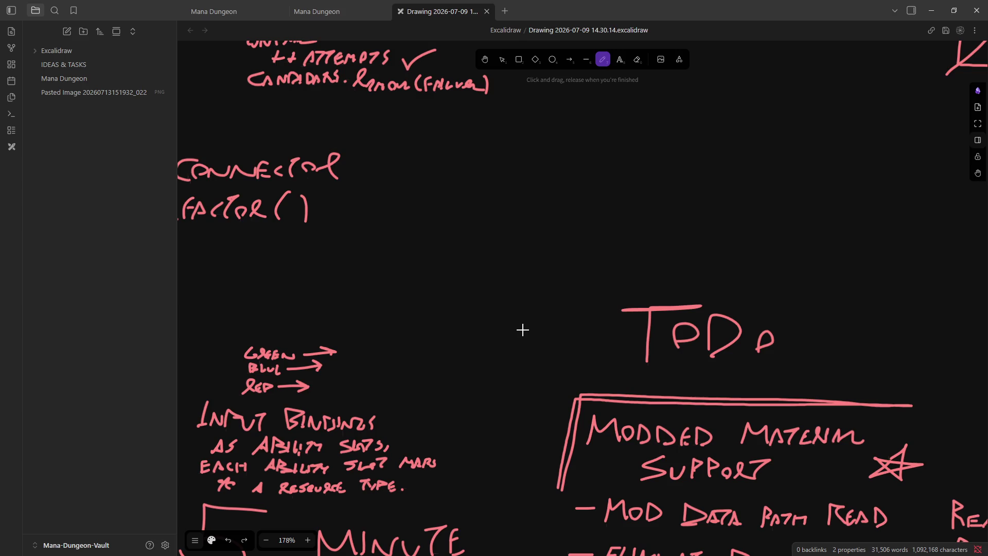
pyautogui.scroll(3, 522, 329)
pyautogui.scroll(-3, 522, 323)
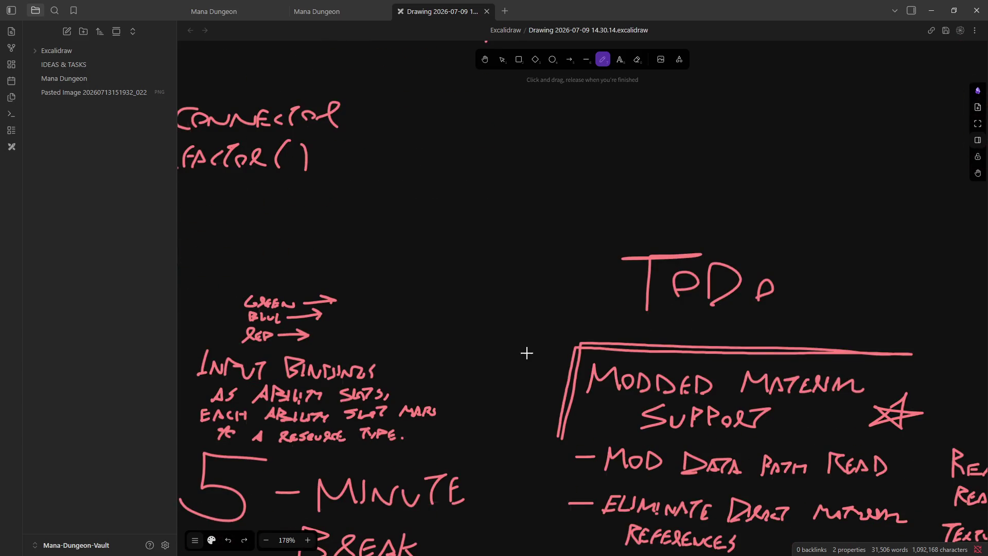
pyautogui.scroll(-7, 492, 492)
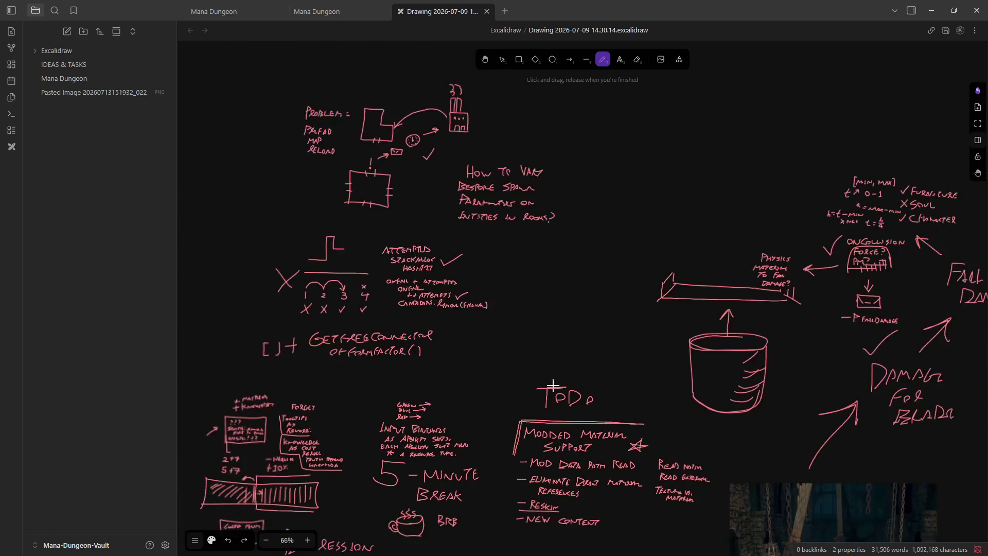
# Sketch spike shapes on the canvas and undo them
pyautogui.scroll(6, 593, 342)
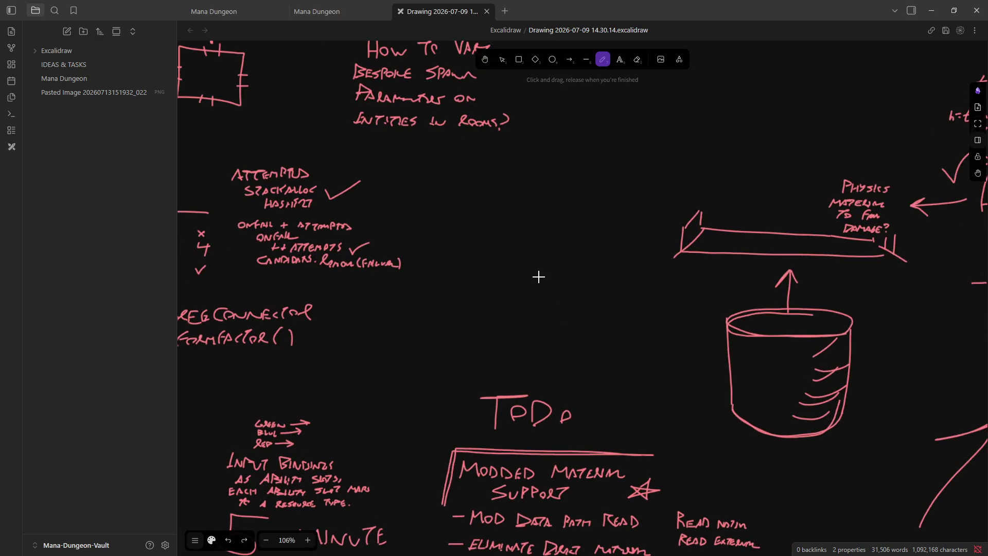
pyautogui.scroll(1, 548, 342)
pyautogui.scroll(-6, 540, 335)
pyautogui.scroll(7, 514, 303)
pyautogui.scroll(-2, 516, 309)
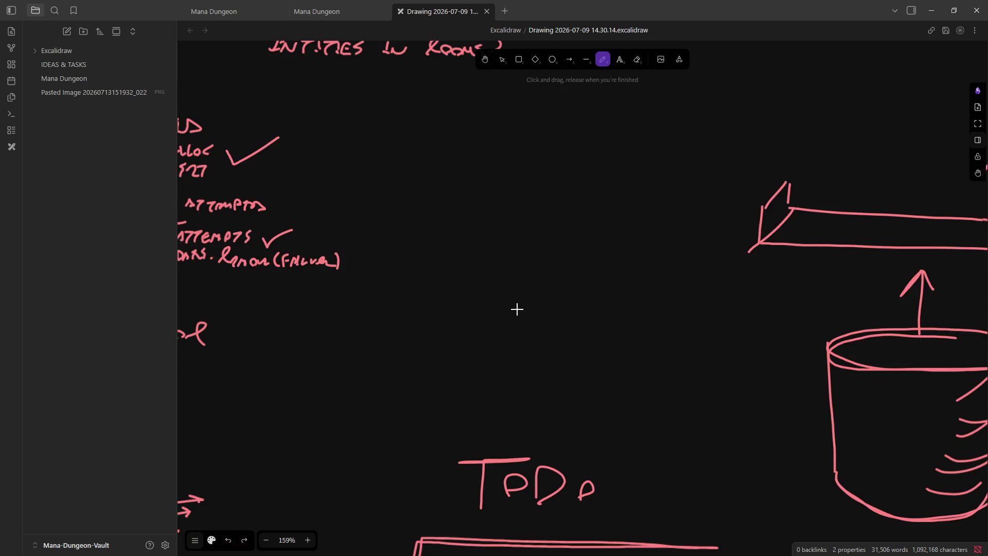
pyautogui.scroll(1, 516, 309)
pyautogui.moveTo(503, 359)
pyautogui.mouseDown()
pyautogui.moveTo(561, 354)
pyautogui.moveTo(582, 332)
pyautogui.moveTo(596, 358)
pyautogui.moveTo(631, 341)
pyautogui.moveTo(628, 359)
pyautogui.mouseUp()
pyautogui.hotkey('ctrl', 'z')
pyautogui.hotkey('ctrl', 'z')
pyautogui.hotkey('ctrl', 'z')
# Undo a last peak stroke and bring up the Brave window with the spiked-pit image
pyautogui.hotkey('ctrl', 'z')
pyautogui.moveTo(489, 355)
pyautogui.mouseDown()
pyautogui.moveTo(507, 344)
pyautogui.moveTo(515, 355)
pyautogui.mouseUp()
pyautogui.hotkey('ctrl', 'z')
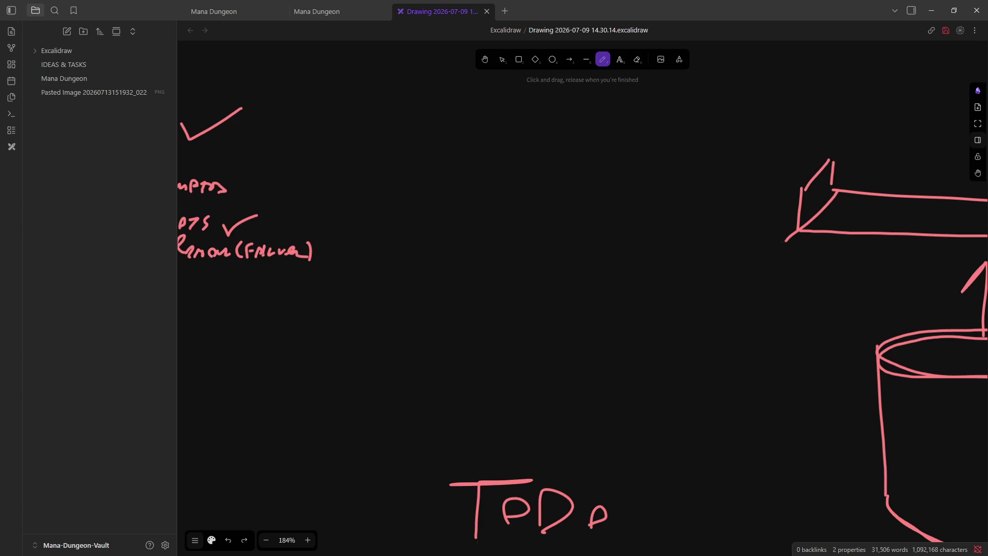
pyautogui.hotkey('alt', 'Tab')
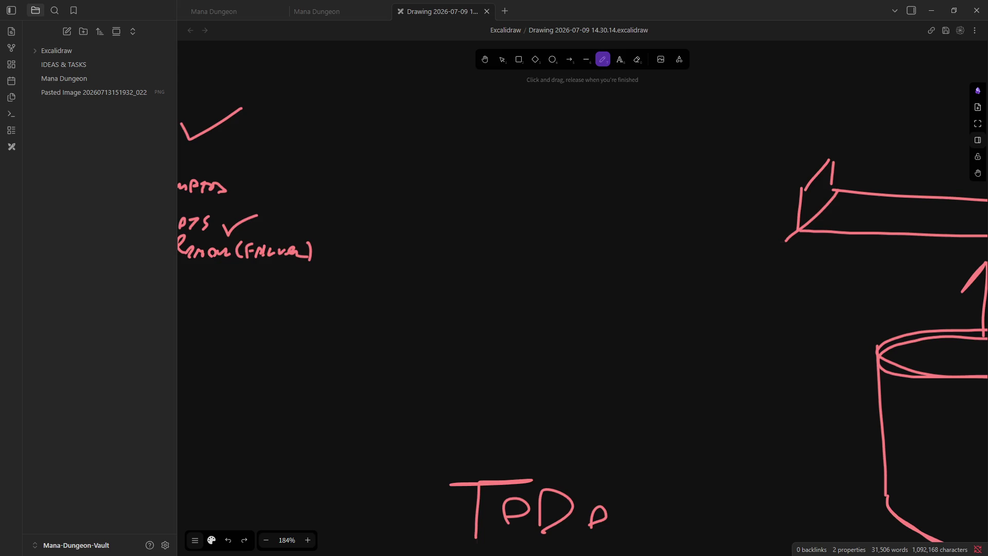
pyautogui.hotkey('alt', 'Tab')
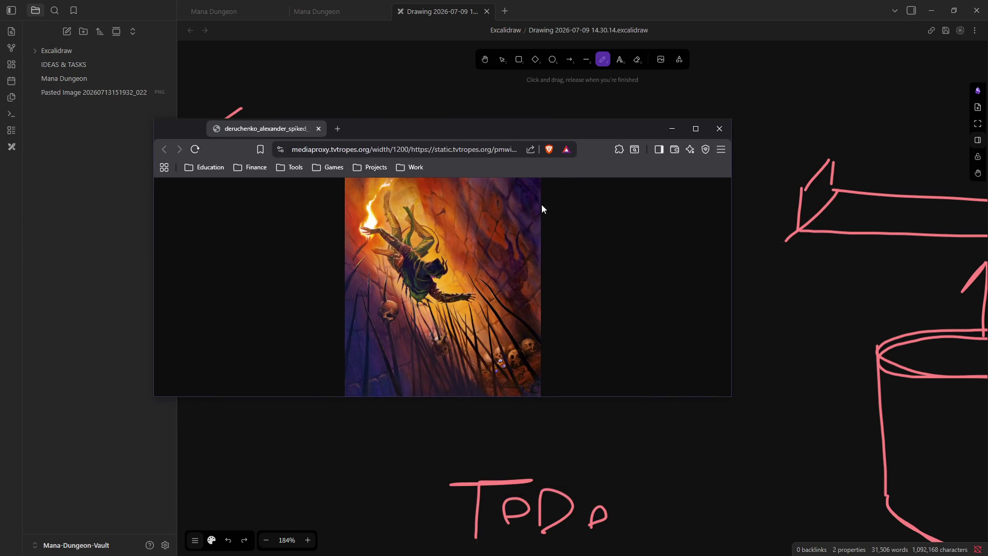
# Fit the spiked-pit illustration in the Brave window and shift the window right
pyautogui.click(494, 269)
pyautogui.scroll(-5, 486, 276)
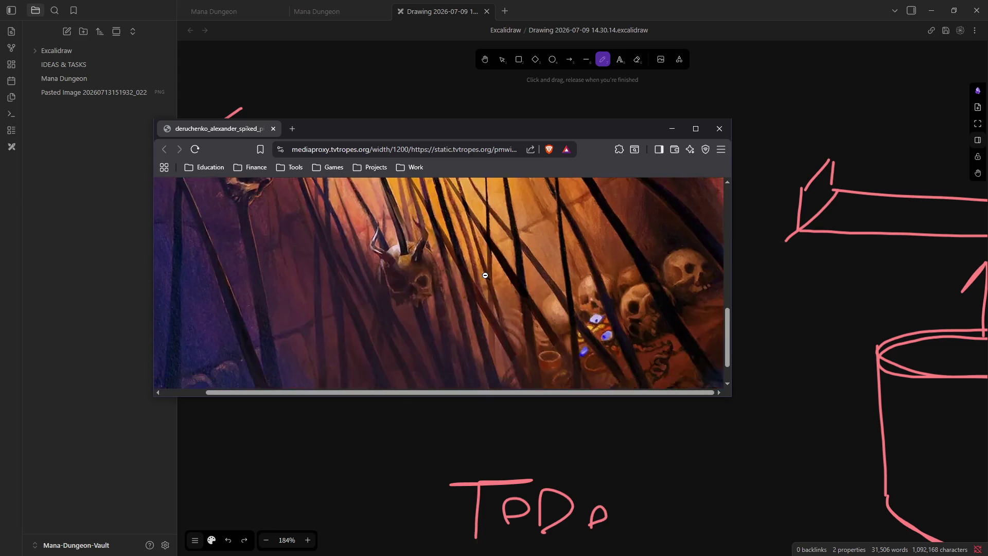
pyautogui.click(485, 276)
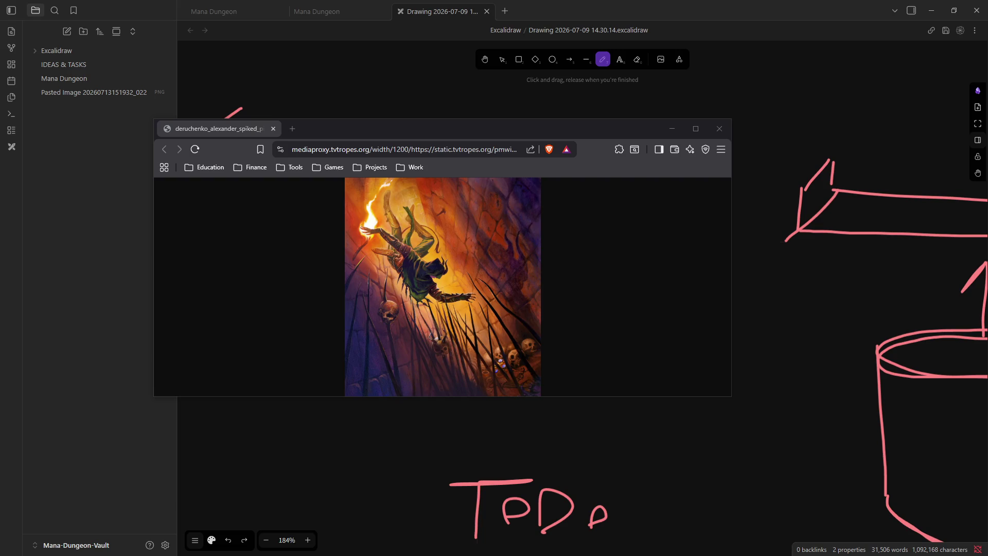
pyautogui.moveTo(463, 128); pyautogui.dragTo(545, 134)
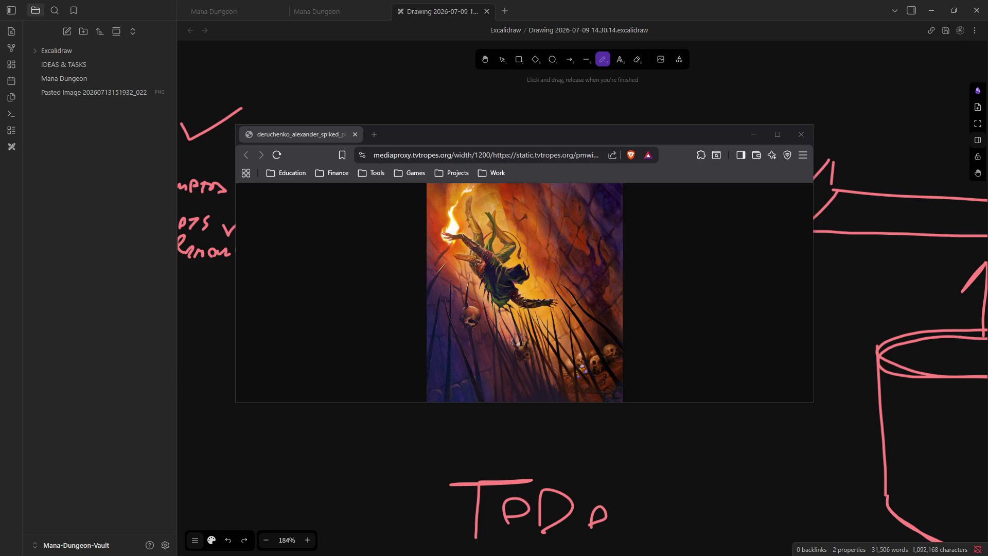
# Copy the spike-pit picture and minimize the browser
pyautogui.rightClick(517, 274)
pyautogui.click(572, 330)
pyautogui.click(752, 135)
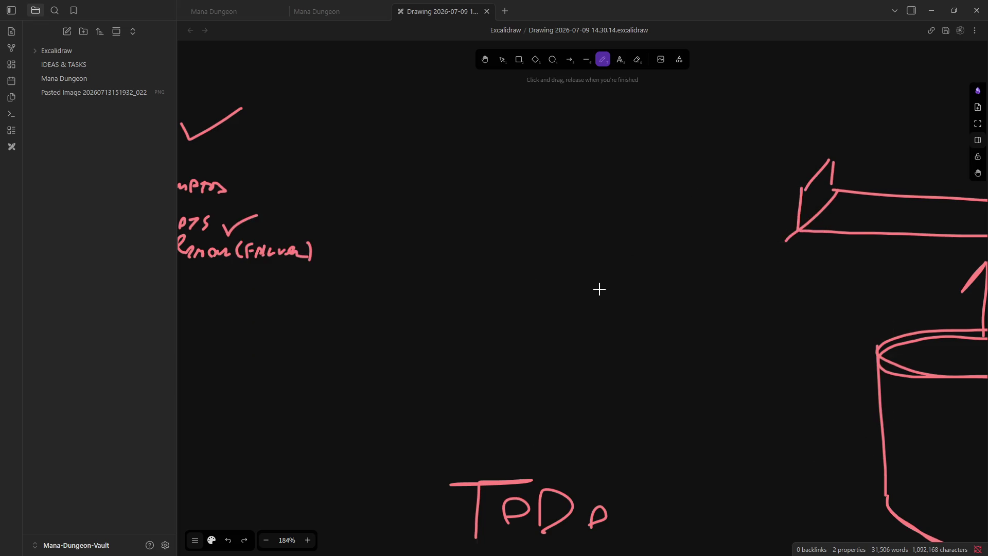
# Paste the spike-pit picture onto the canvas and view the new pasted image file
pyautogui.hotkey('ctrl', 'v')
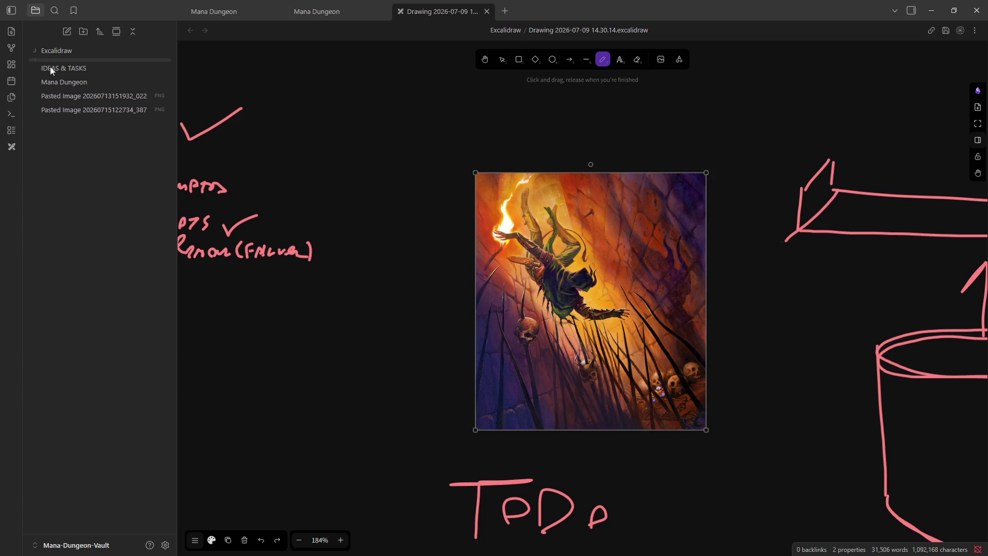
pyautogui.click(84, 97)
pyautogui.click(88, 109)
# Create an 'Images' folder, move both pasted images into it, and reopen the Drawing file
pyautogui.rightClick(87, 140)
pyautogui.click(128, 157)
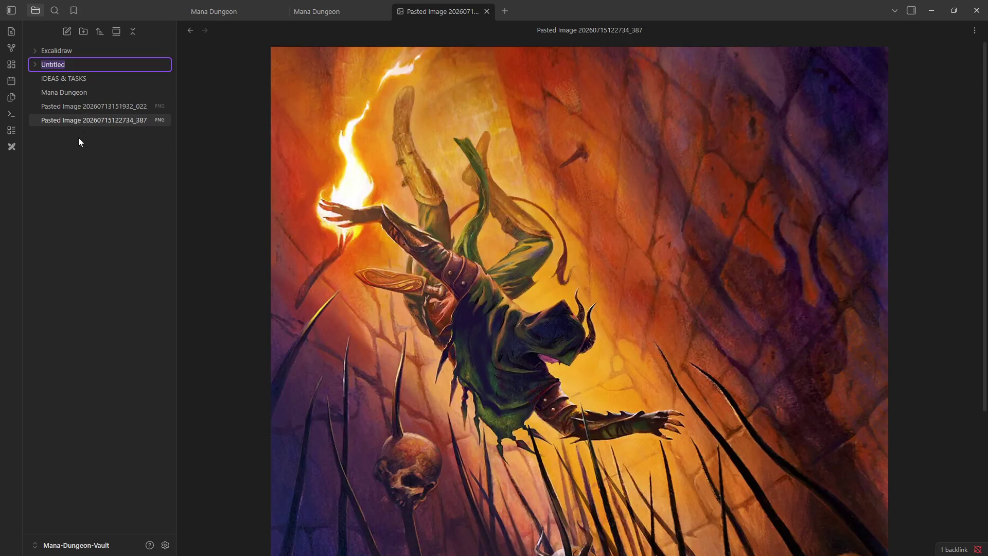
pyautogui.write('Images')
pyautogui.press('Return')
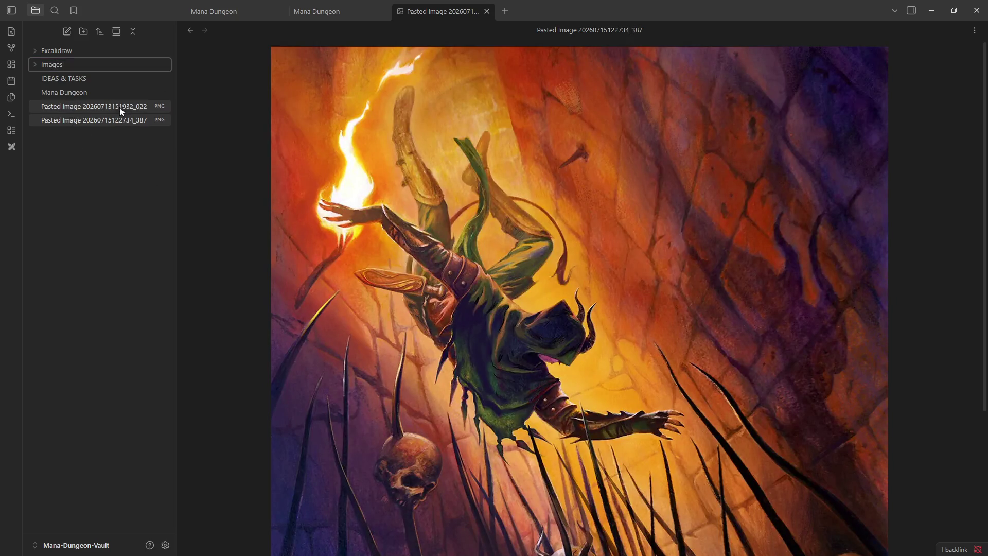
pyautogui.click(87, 109)
pyautogui.moveTo(86, 109)
pyautogui.mouseDown()
pyautogui.moveTo(76, 66)
pyautogui.moveTo(62, 64)
pyautogui.mouseUp()
pyautogui.click(56, 50)
pyautogui.click(76, 66)
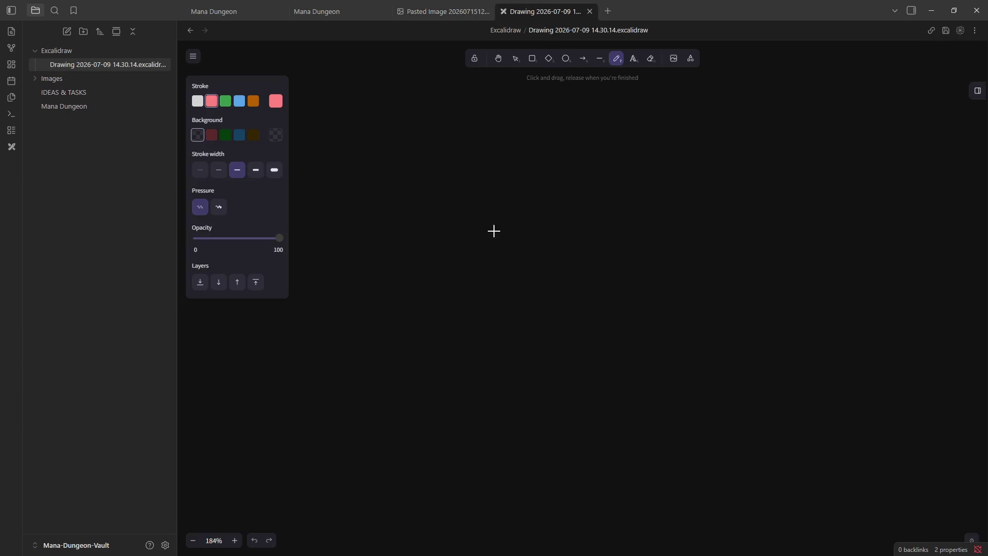
# Undo a stray stroke and erase the pasted spike-pit picture with the Eraser
pyautogui.scroll(5, 507, 236)
pyautogui.scroll(10, 587, 269)
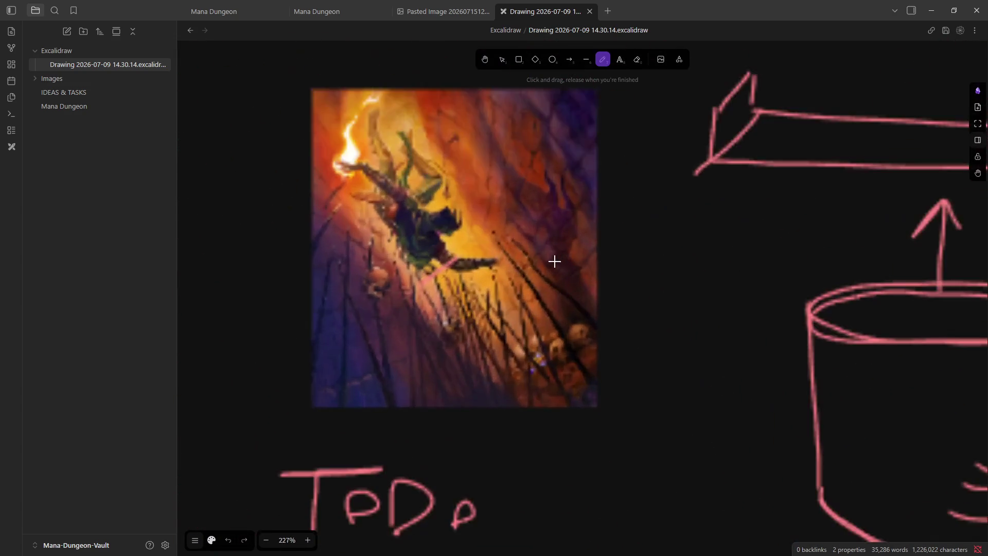
pyautogui.moveTo(483, 234)
pyautogui.mouseDown()
pyautogui.moveTo(515, 214)
pyautogui.moveTo(523, 180)
pyautogui.mouseUp()
pyautogui.hotkey('ctrl', 'z')
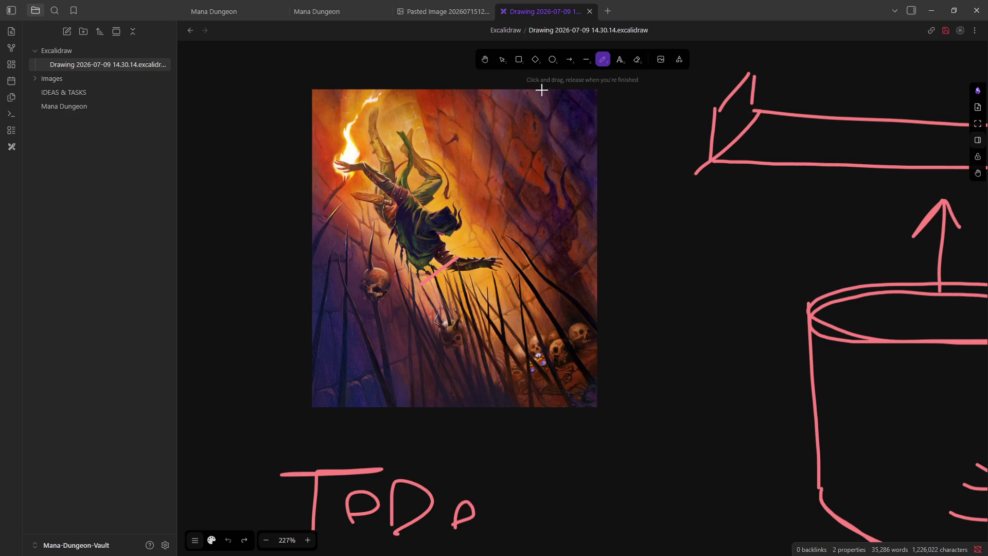
pyautogui.click(636, 59)
pyautogui.moveTo(452, 250)
pyautogui.mouseDown()
pyautogui.moveTo(437, 273)
pyautogui.moveTo(458, 236)
pyautogui.moveTo(447, 250)
pyautogui.moveTo(460, 248)
pyautogui.mouseUp()
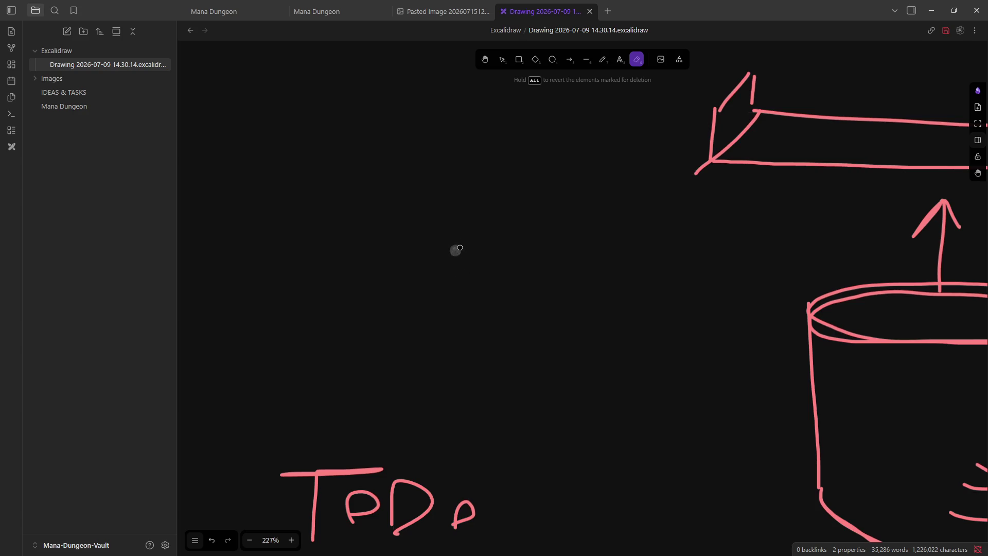
# Delete the file-name links created by dropping both pasted images from the Images folder
pyautogui.click(51, 78)
pyautogui.moveTo(98, 106)
pyautogui.mouseDown()
pyautogui.moveTo(393, 248)
pyautogui.moveTo(428, 250)
pyautogui.mouseUp()
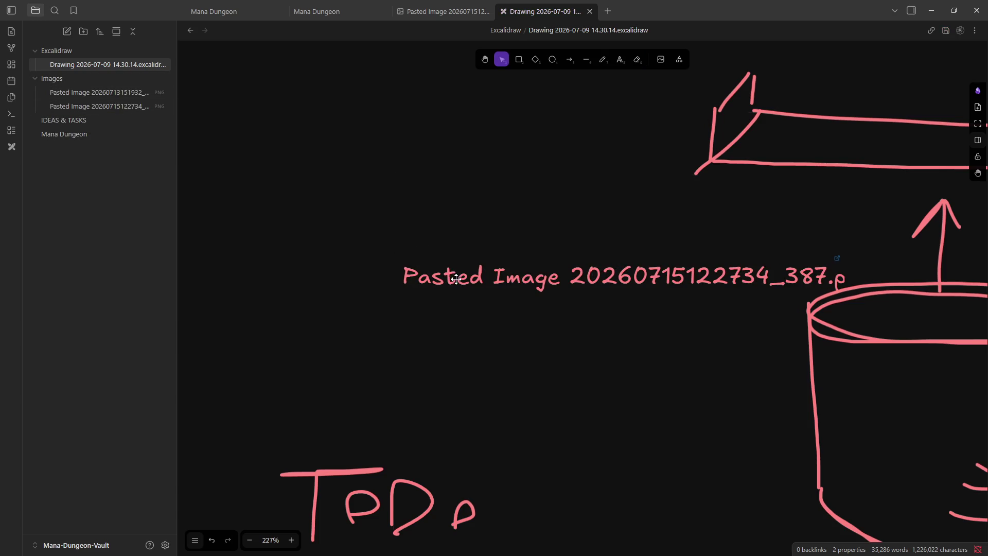
pyautogui.moveTo(474, 284); pyautogui.dragTo(411, 285)
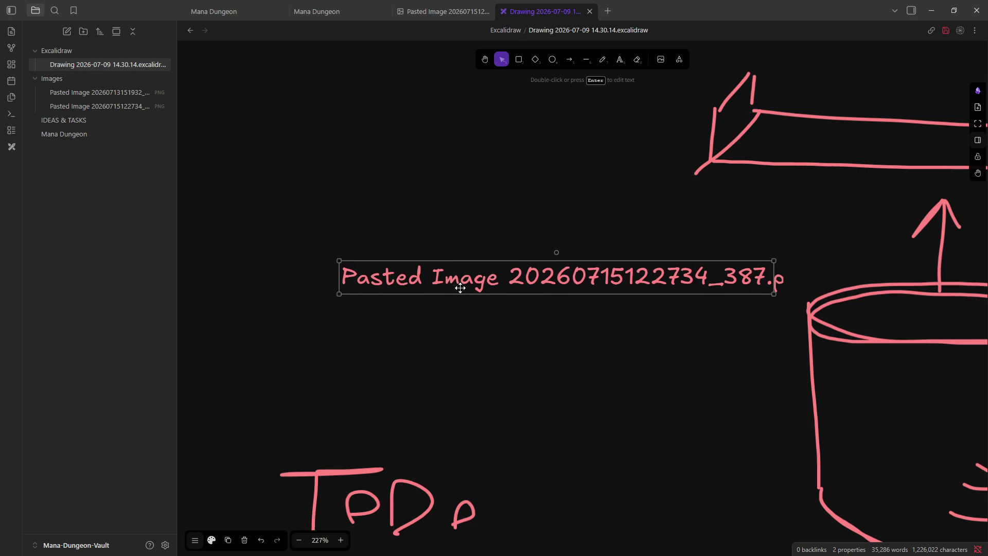
pyautogui.press('Delete')
pyautogui.moveTo(114, 88); pyautogui.dragTo(371, 192)
pyautogui.press('Delete')
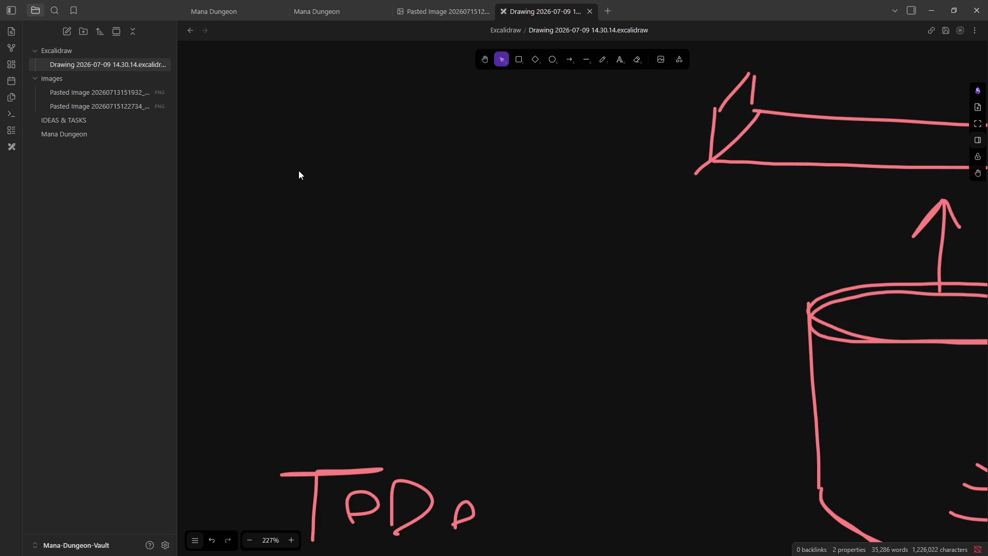
# Browse the pasted image files and move the spike-pit image into the Excalidraw folder
pyautogui.rightClick(330, 163)
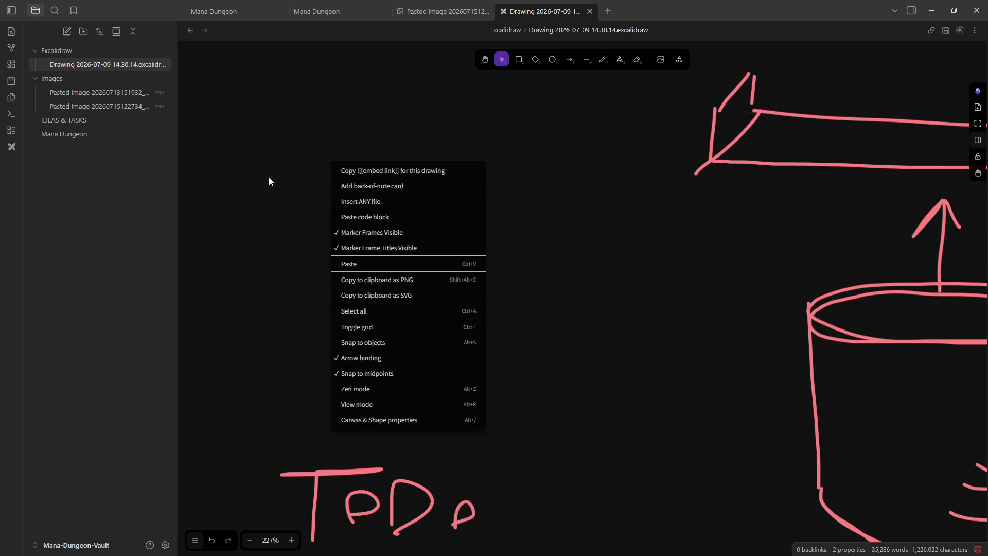
pyautogui.click(262, 161)
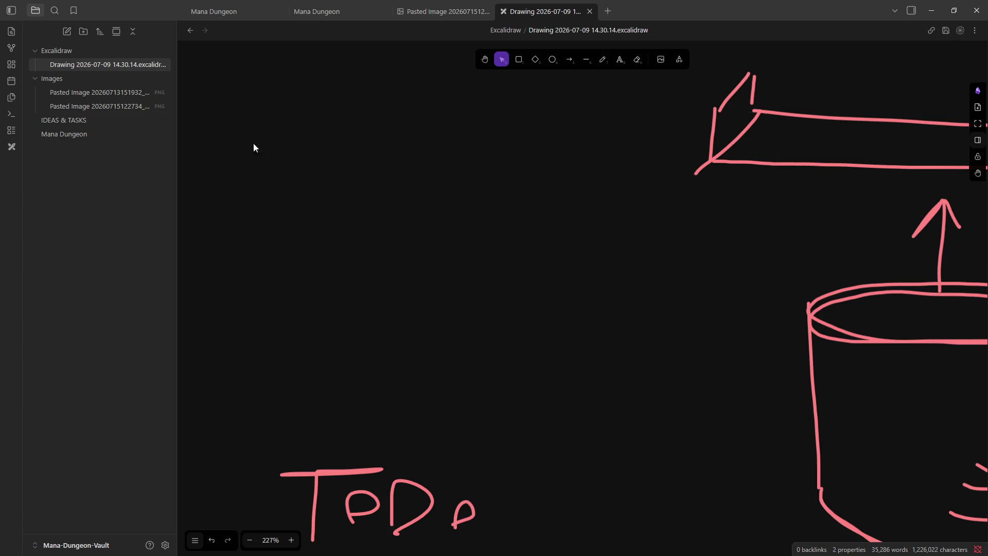
pyautogui.click(77, 93)
pyautogui.press('Down')
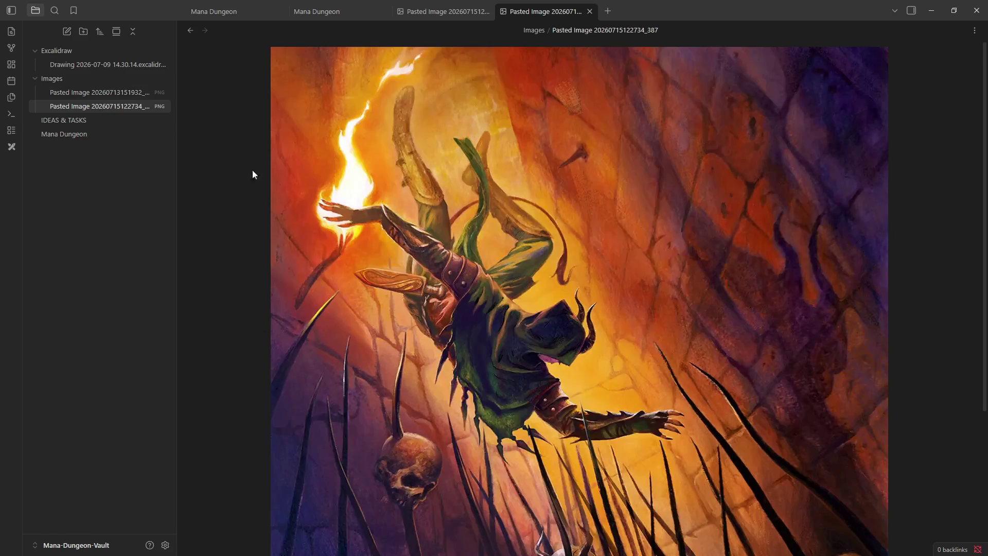
pyautogui.moveTo(469, 273)
pyautogui.mouseDown()
pyautogui.moveTo(571, 216)
pyautogui.moveTo(525, 254)
pyautogui.moveTo(106, 82)
pyautogui.moveTo(92, 65)
pyautogui.moveTo(81, 95)
pyautogui.mouseUp()
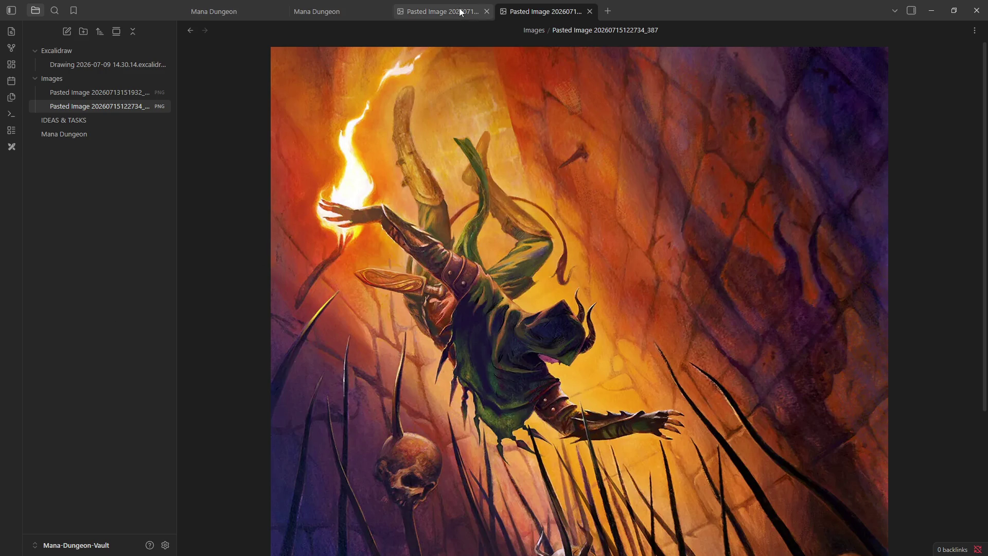
# Close the extra image and duplicate Mana Dungeon tabs, then open the Drawing in a new tab
pyautogui.click(487, 11)
pyautogui.click(349, 14)
pyautogui.click(221, 12)
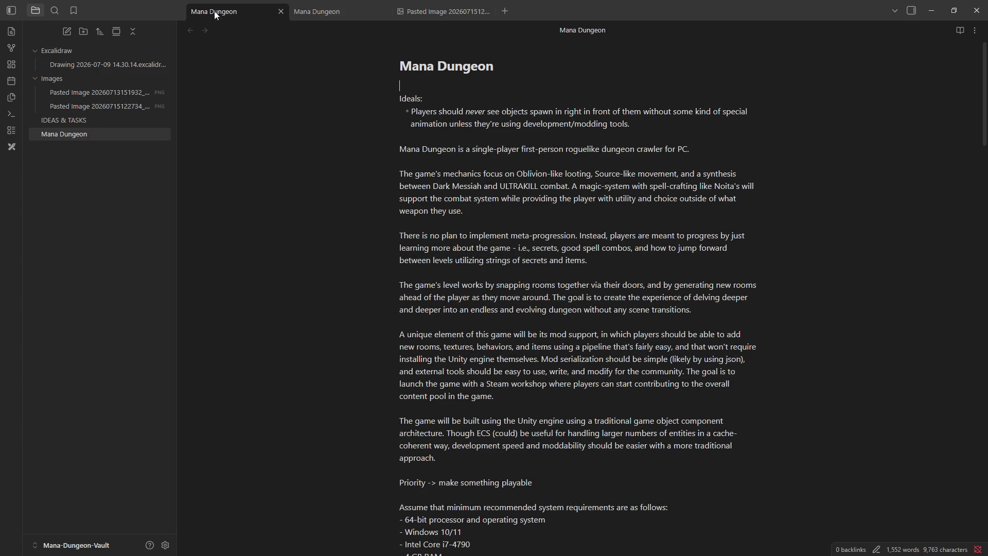
pyautogui.click(383, 12)
pyautogui.click(401, 11)
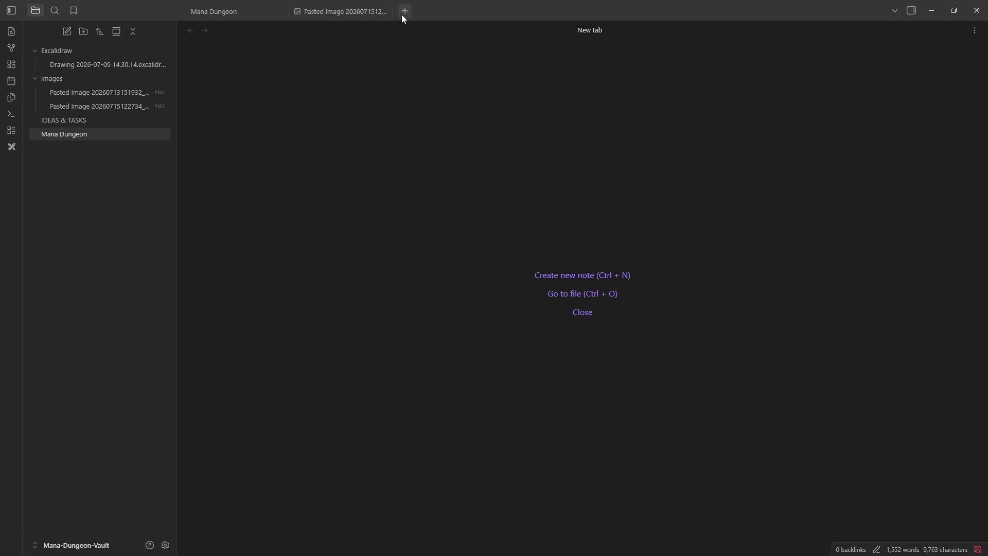
pyautogui.click(132, 62)
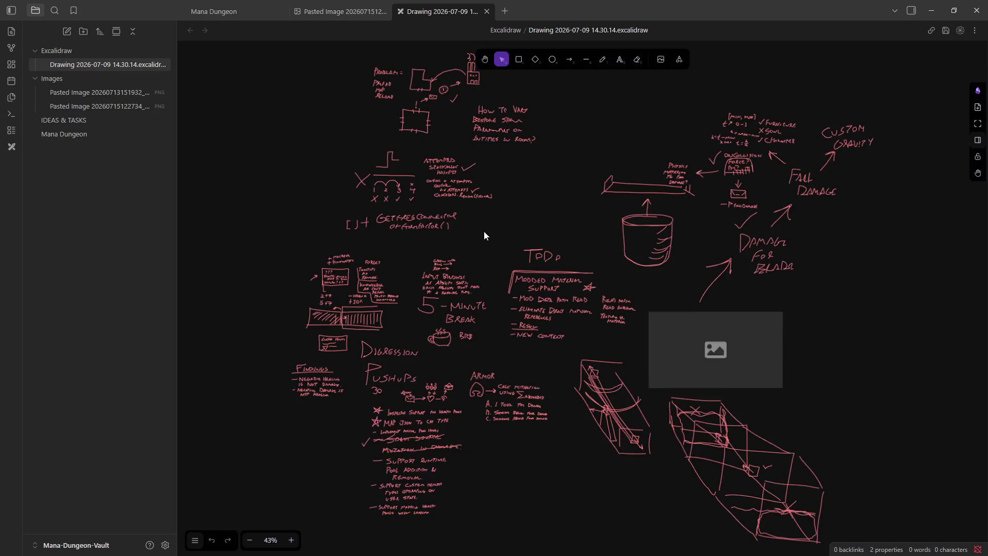
# Delete the spike-pit image file from the vault and confirm
pyautogui.scroll(3, 550, 119)
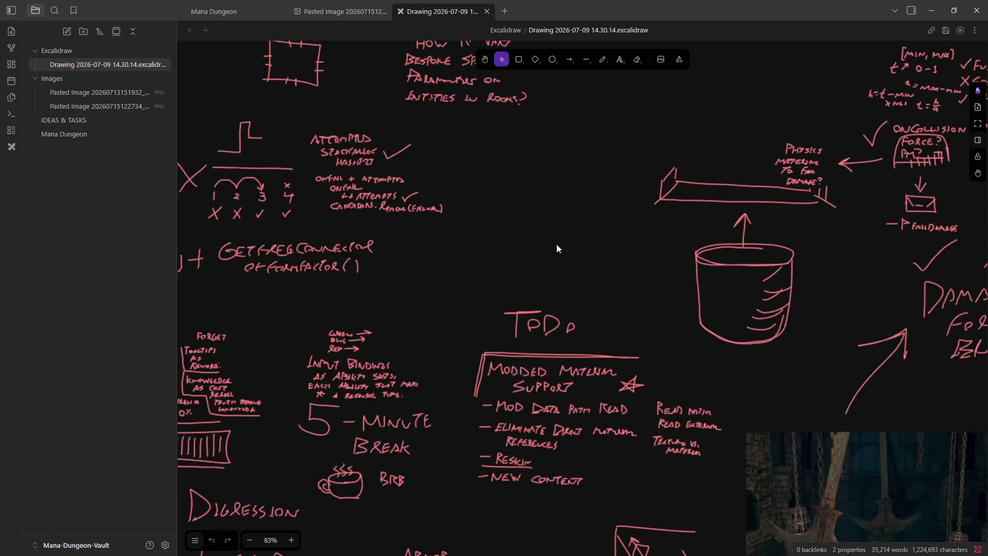
pyautogui.click(129, 106)
pyautogui.rightClick(118, 108)
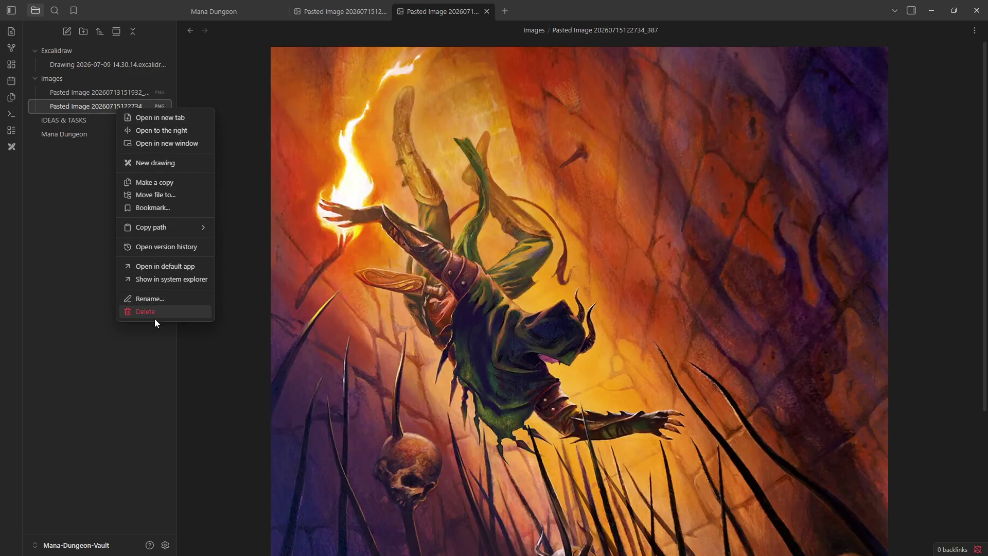
pyautogui.click(152, 312)
pyautogui.click(575, 312)
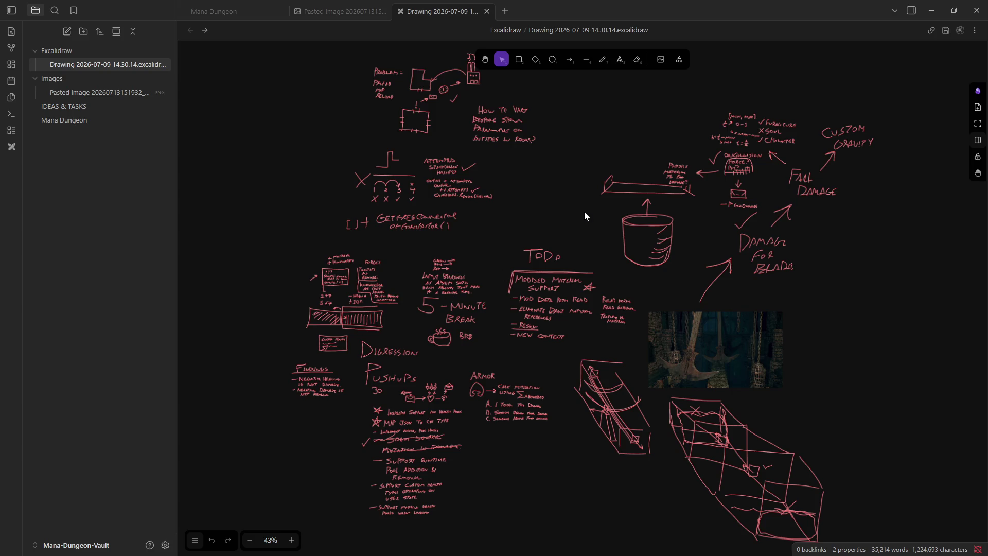
# Paste the spike-pit picture, shrink it, and place it right of the swinging-axe screenshot
pyautogui.hotkey('ctrl', 'v')
pyautogui.moveTo(670, 117)
pyautogui.mouseDown()
pyautogui.moveTo(577, 196)
pyautogui.moveTo(574, 212)
pyautogui.mouseUp()
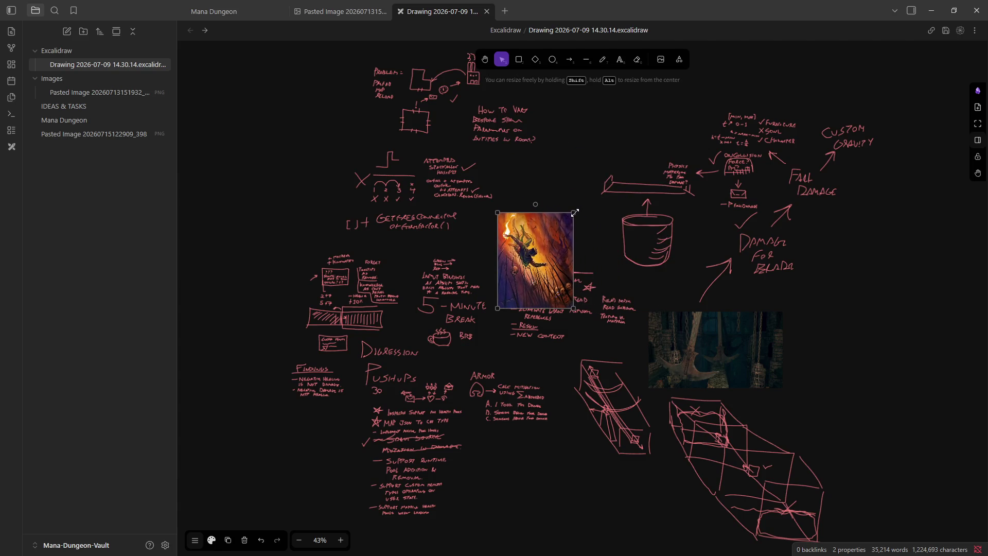
pyautogui.moveTo(551, 266); pyautogui.dragTo(846, 361)
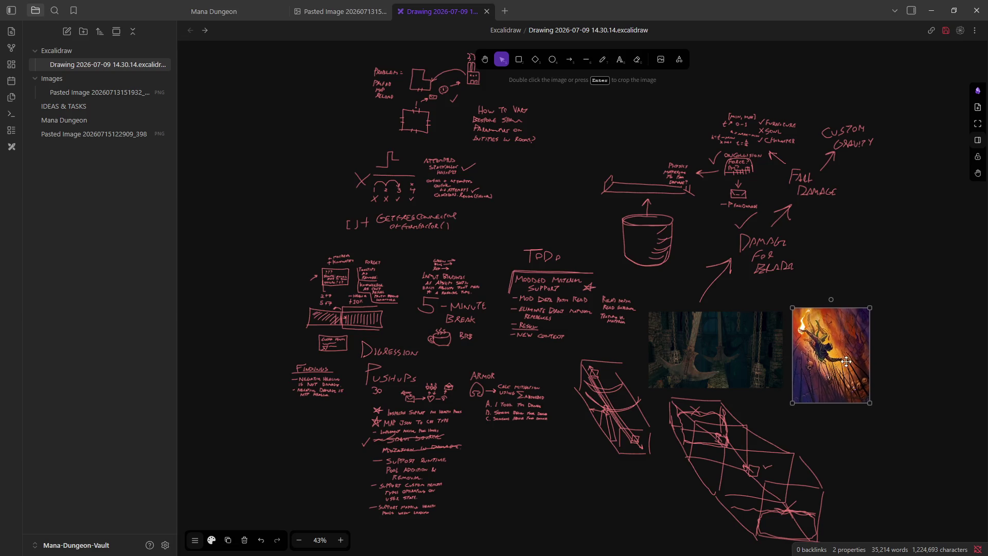
pyautogui.click(883, 403)
pyautogui.scroll(15, 820, 385)
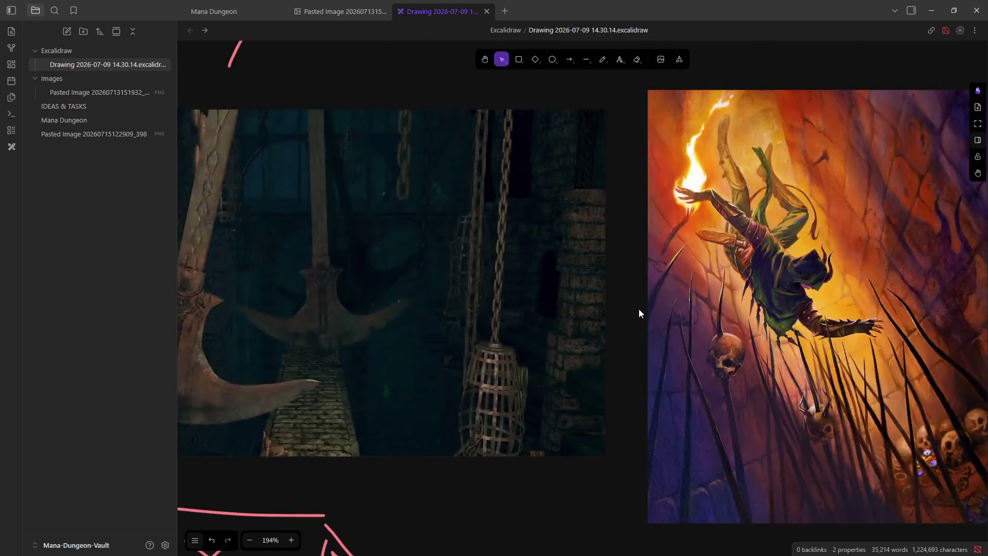
pyautogui.scroll(-10, 639, 313)
pyautogui.scroll(5, 748, 308)
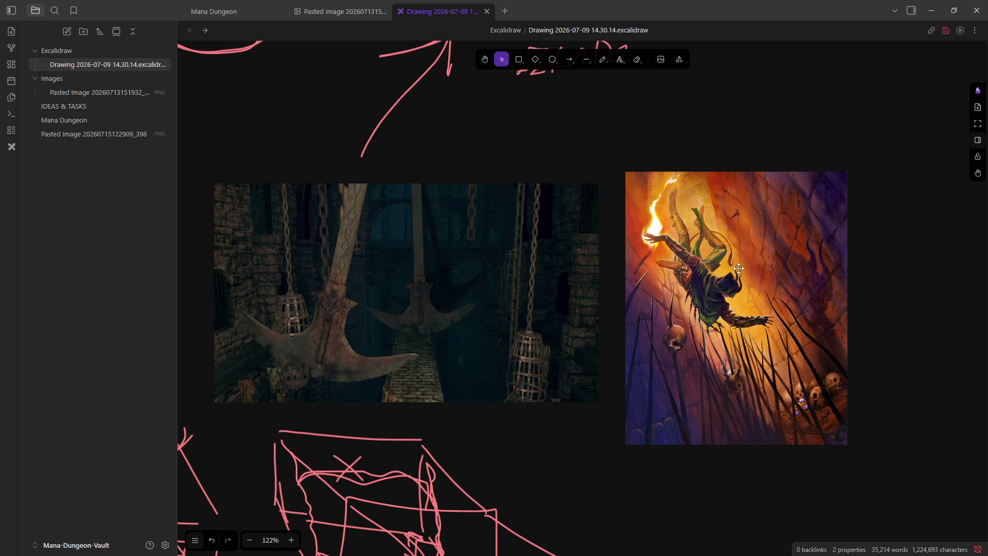
pyautogui.scroll(2, 818, 378)
pyautogui.scroll(-2, 818, 378)
pyautogui.scroll(-1, 787, 368)
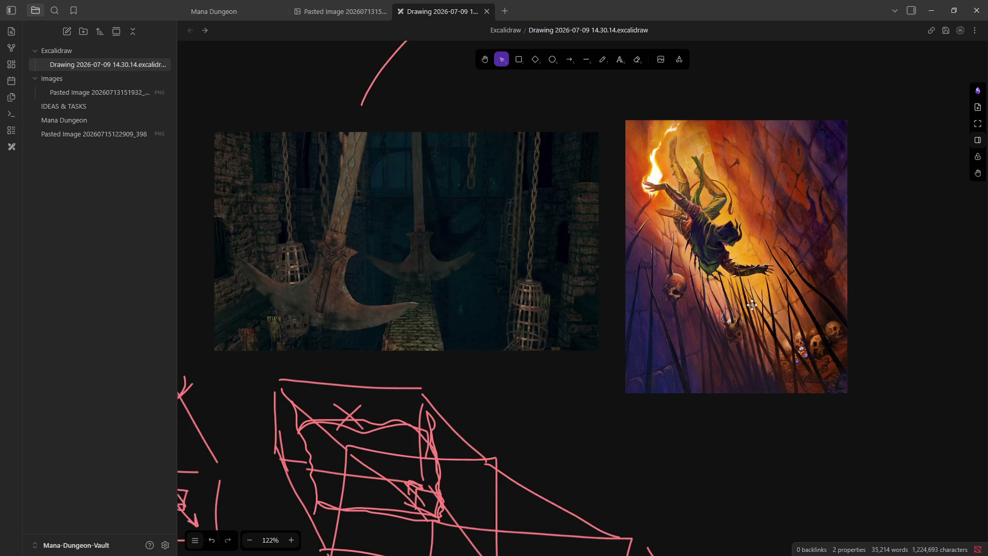
pyautogui.scroll(2, 751, 305)
pyautogui.scroll(-1, 743, 355)
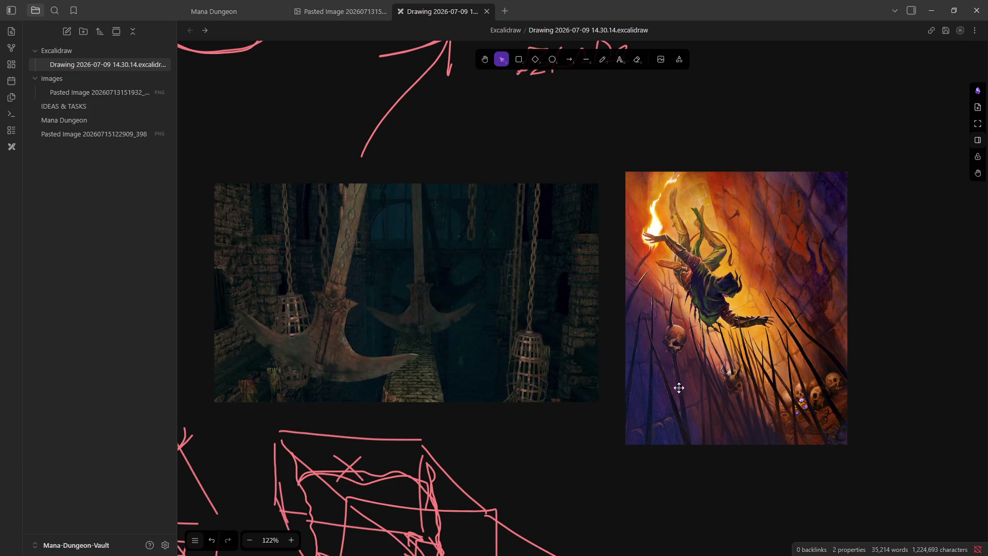
# Scroll to the DAMAGE FOR BLADE notes and try a Freedraw pencil stroke beside them
pyautogui.scroll(-2, 673, 389)
pyautogui.scroll(-4, 674, 389)
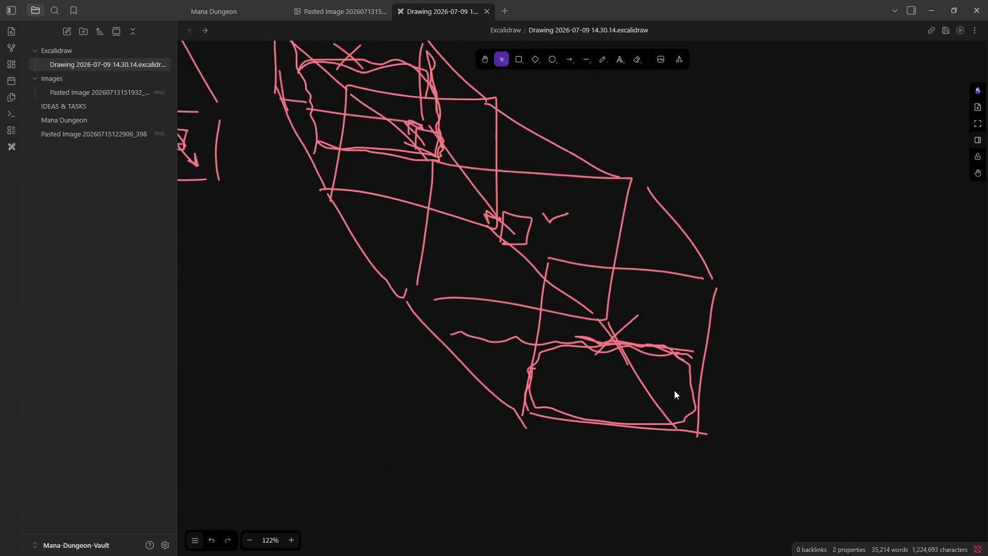
pyautogui.scroll(1, 674, 391)
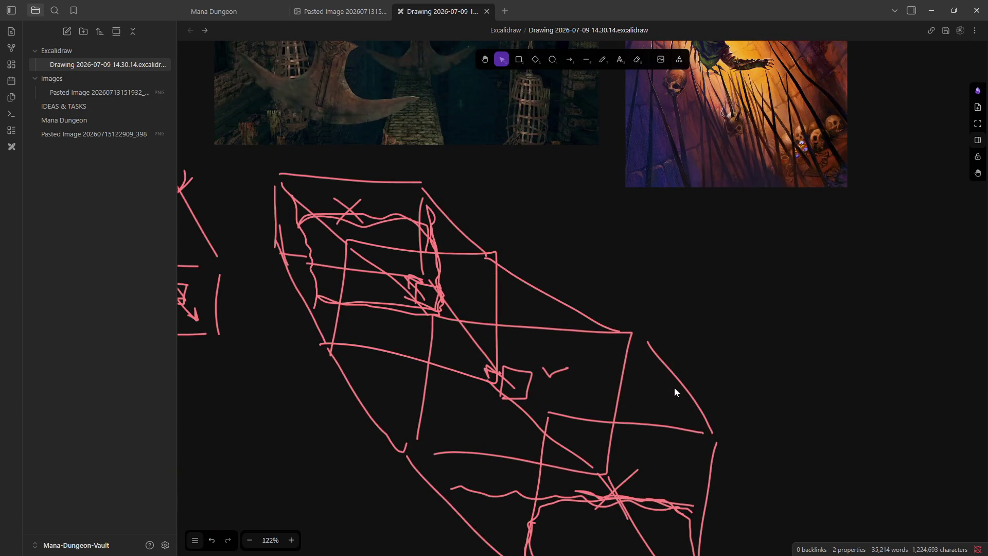
pyautogui.scroll(6, 442, 334)
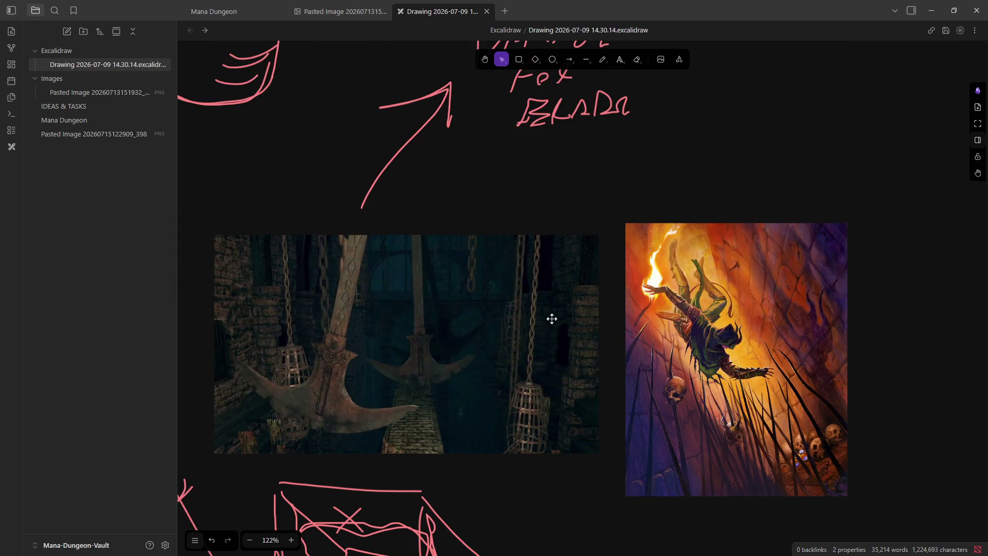
pyautogui.scroll(2, 708, 265)
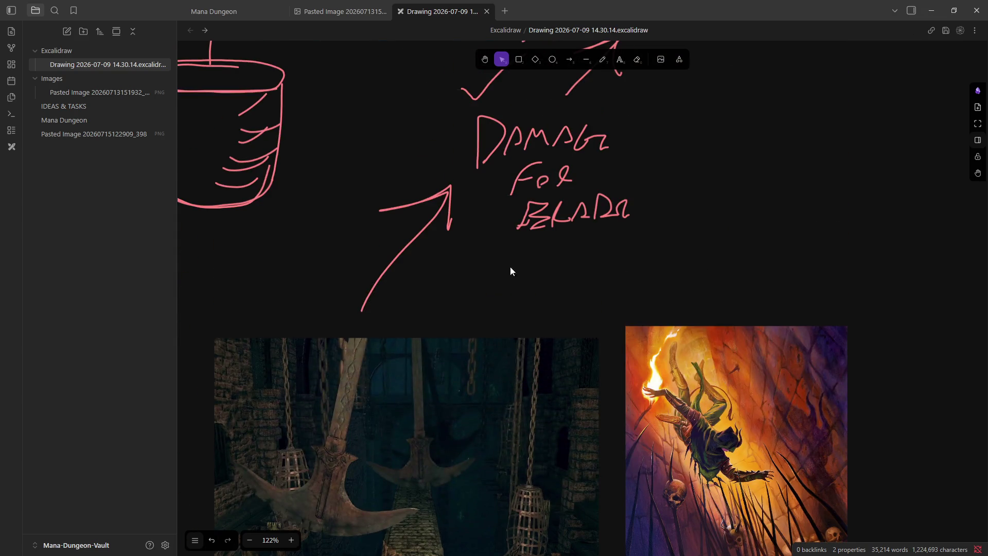
pyautogui.click(603, 59)
pyautogui.moveTo(722, 311)
pyautogui.mouseDown()
pyautogui.moveTo(730, 279)
pyautogui.moveTo(724, 291)
pyautogui.moveTo(740, 282)
pyautogui.moveTo(723, 286)
pyautogui.moveTo(732, 192)
pyautogui.moveTo(727, 308)
pyautogui.moveTo(734, 281)
pyautogui.mouseUp()
# Undo the test stroke and minimize Obsidian to bring Unity forward
pyautogui.hotkey('ctrl', 'z')
pyautogui.hotkey('ctrl', 'z')
pyautogui.hotkey('ctrl', 'z')
pyautogui.hotkey('ctrl', 'z')
pyautogui.hotkey('ctrl', 'z')
pyautogui.hotkey('ctrl', 'z')
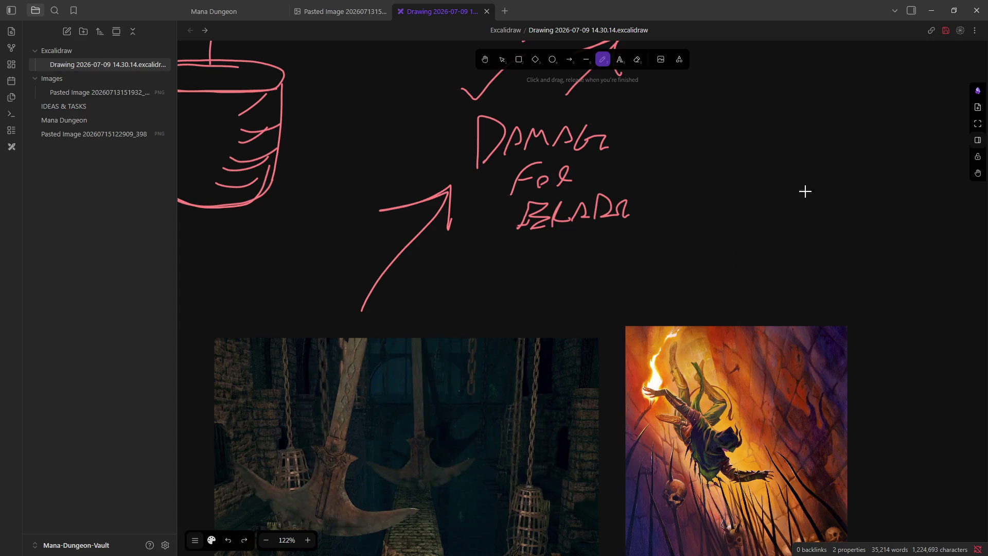
pyautogui.click(931, 10)
pyautogui.click(929, 7)
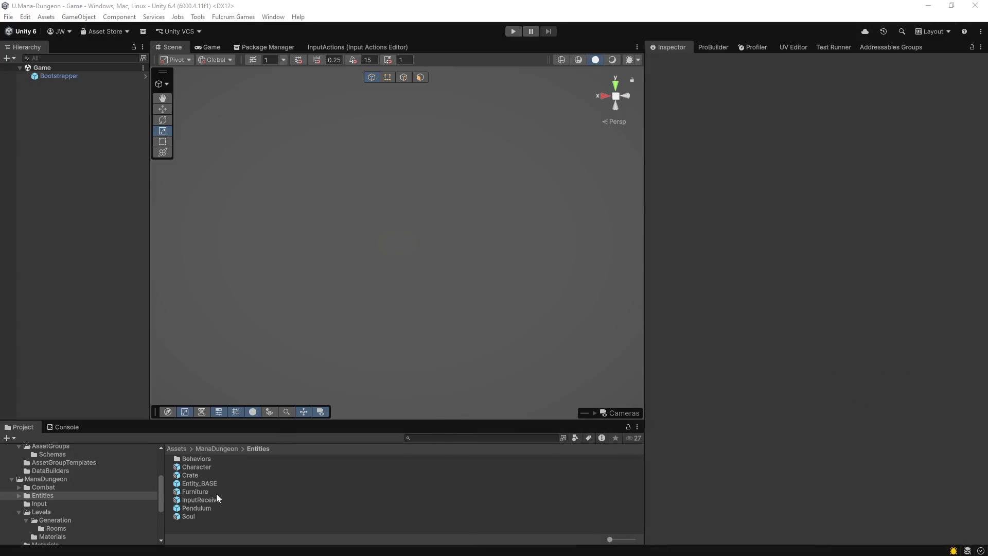
# Open the Entities folder and select the Pendulum prefab to view its components
pyautogui.click(208, 459)
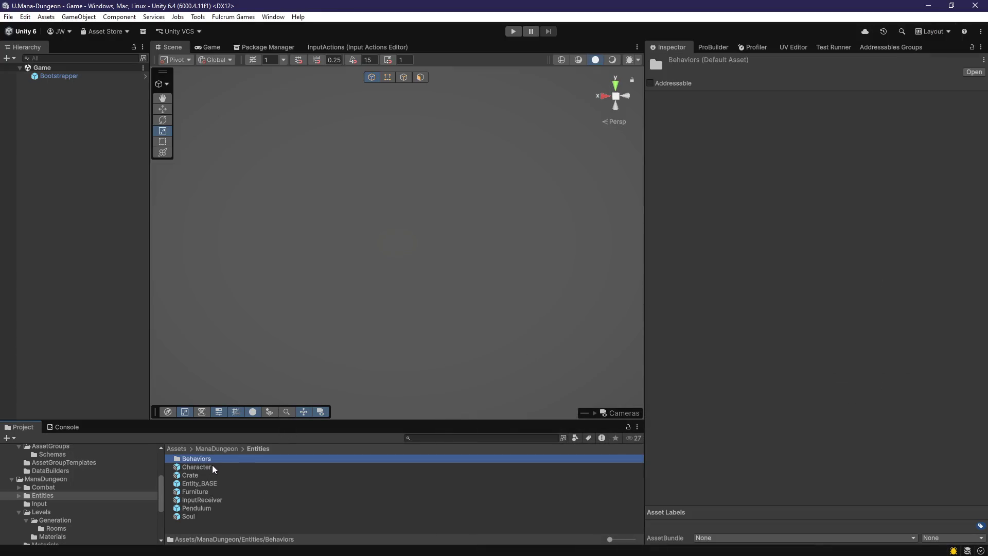
pyautogui.click(231, 450)
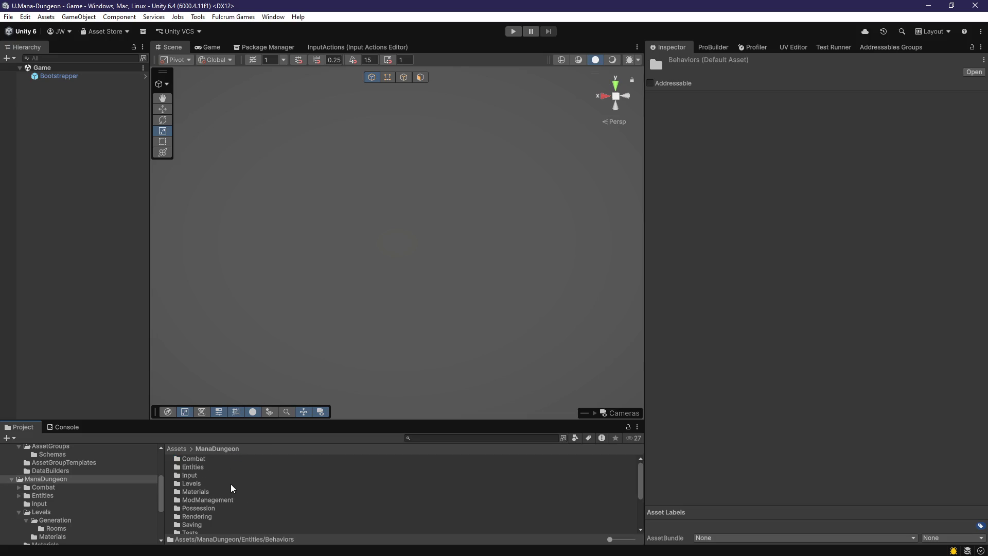
pyautogui.doubleClick(203, 468)
pyautogui.click(207, 508)
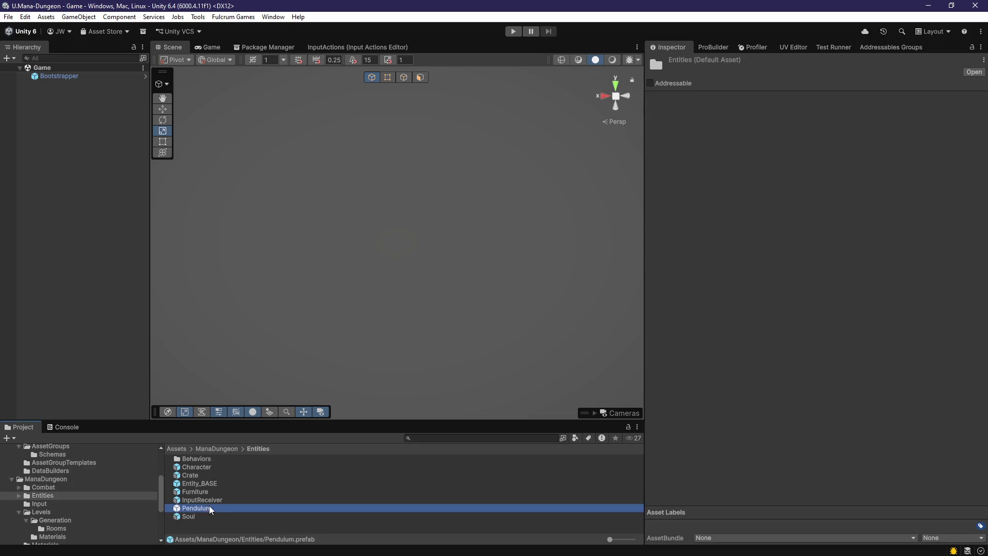
pyautogui.rightClick(104, 347)
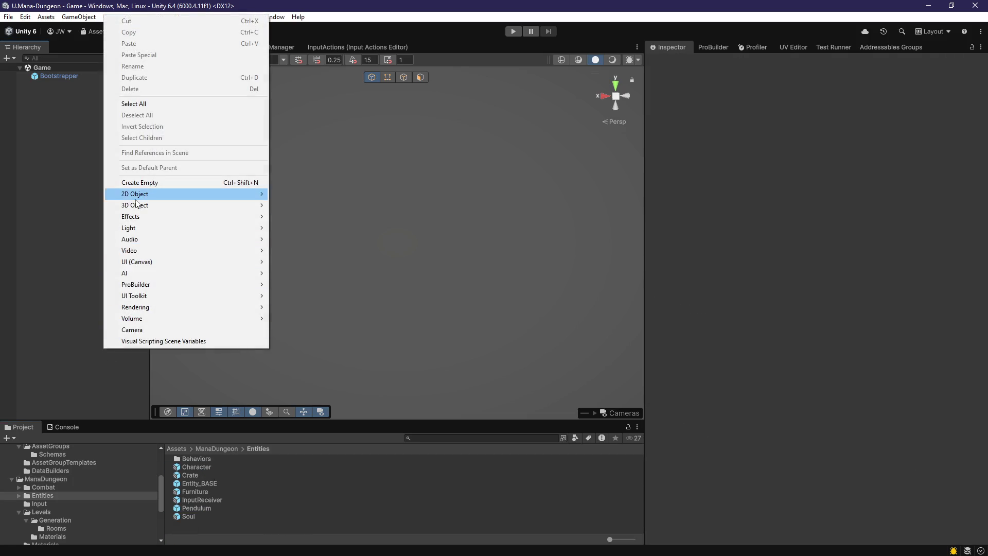
pyautogui.click(82, 209)
pyautogui.click(211, 507)
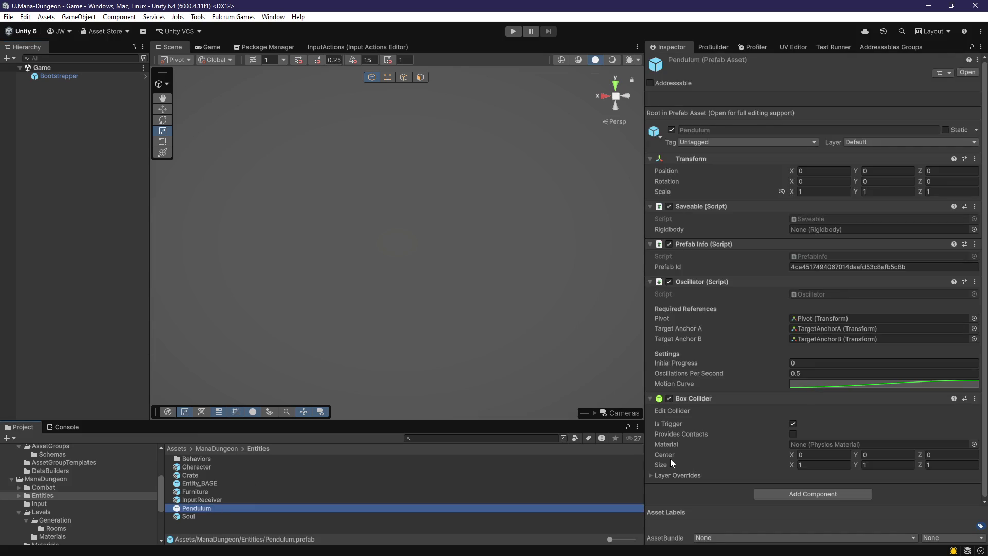
# Add an empty object named Spikes, save, delete it, and return to ManaDungeon
pyautogui.rightClick(92, 260)
pyautogui.click(151, 391)
pyautogui.write('Spikes')
pyautogui.press('Return')
pyautogui.hotkey('ctrl', 's')
pyautogui.press('Delete')
pyautogui.click(226, 450)
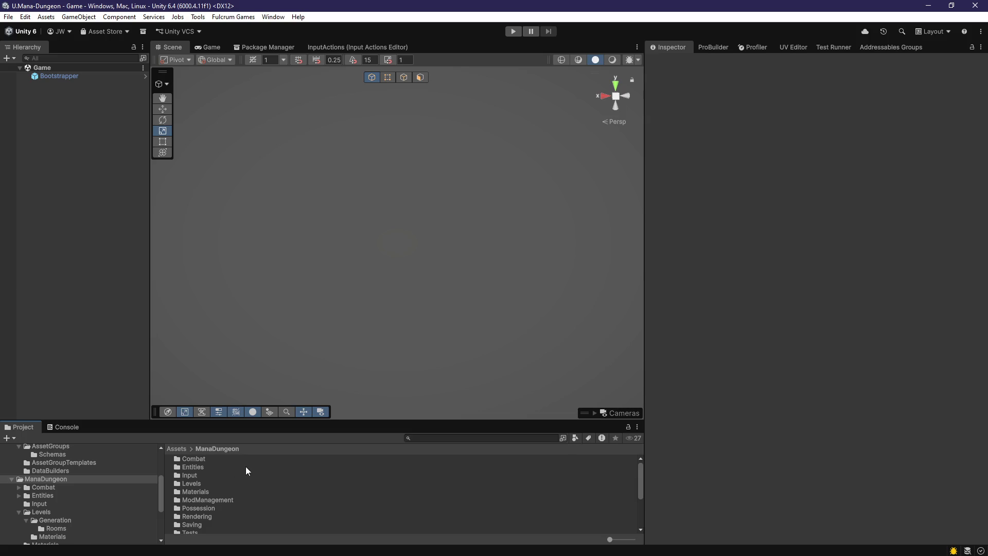
# Back in Obsidian, find an empty canvas area and draw the octagon's bottom and right edges
pyautogui.hotkey('alt', 'Tab')
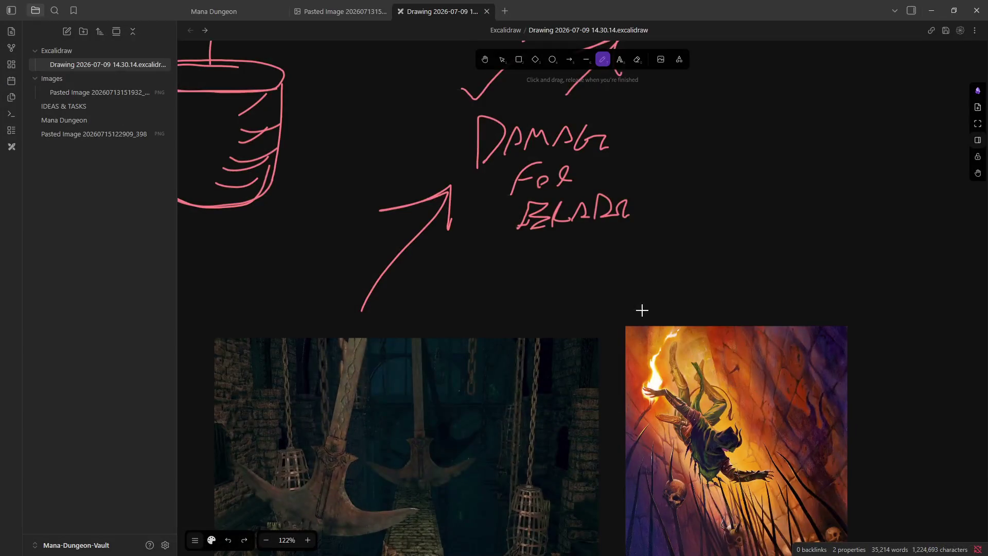
pyautogui.scroll(3, 645, 316)
pyautogui.moveTo(693, 393); pyautogui.dragTo(697, 285)
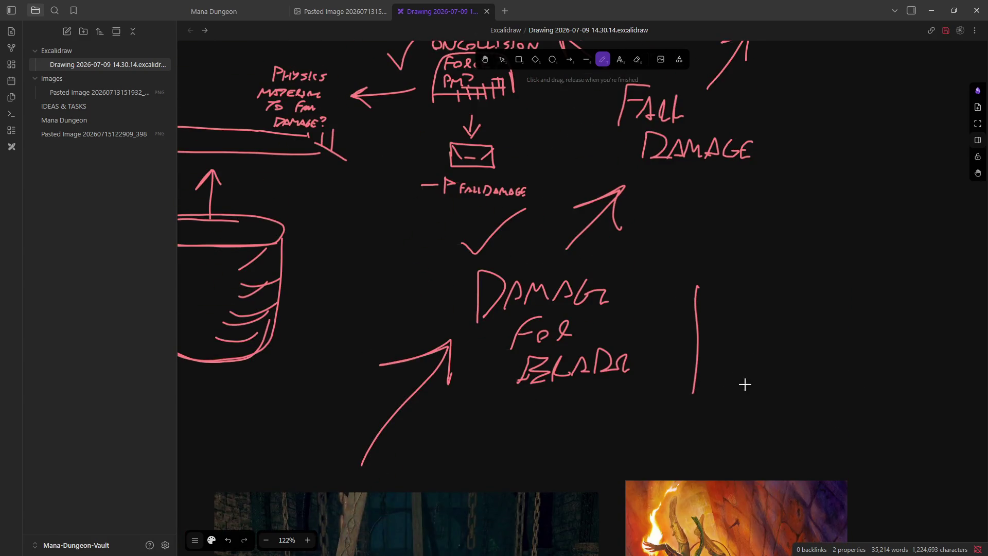
pyautogui.hotkey('ctrl', 'z')
pyautogui.scroll(-6, 659, 377)
pyautogui.scroll(4, 511, 267)
pyautogui.scroll(5, 483, 214)
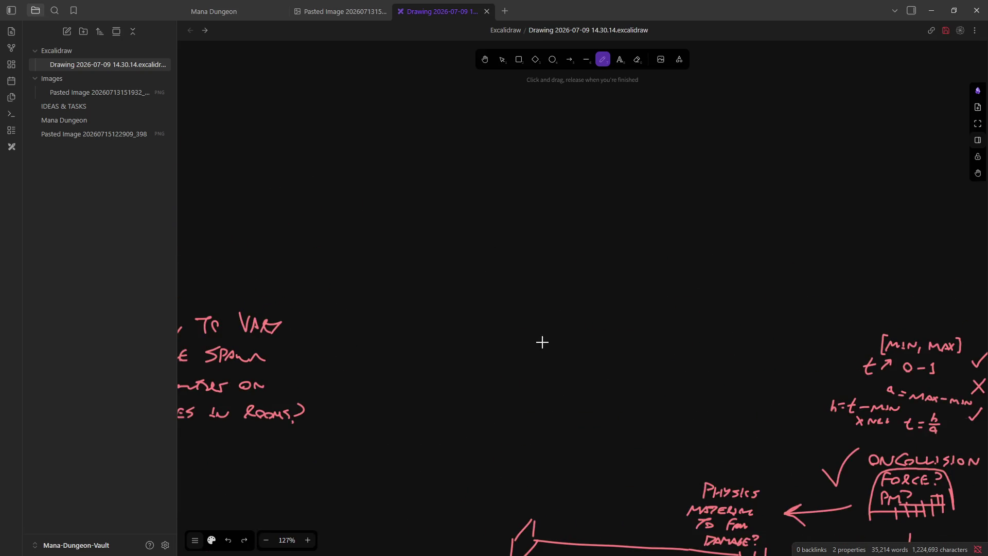
pyautogui.moveTo(447, 273)
pyautogui.mouseDown()
pyautogui.moveTo(472, 326)
pyautogui.moveTo(432, 302)
pyautogui.moveTo(427, 237)
pyautogui.moveTo(471, 207)
pyautogui.moveTo(575, 206)
pyautogui.mouseUp()
pyautogui.hotkey('ctrl', 'z')
pyautogui.moveTo(484, 355)
pyautogui.mouseDown()
pyautogui.moveTo(535, 362)
pyautogui.moveTo(605, 324)
pyautogui.moveTo(616, 249)
pyautogui.moveTo(572, 202)
pyautogui.moveTo(573, 285)
pyautogui.mouseUp()
# Draw the vertical wall lines, front wall edges and closed bottom edge of the room
pyautogui.moveTo(605, 248); pyautogui.dragTo(610, 385)
pyautogui.moveTo(546, 357); pyautogui.dragTo(543, 431)
pyautogui.moveTo(475, 356); pyautogui.dragTo(466, 418)
pyautogui.moveTo(430, 302); pyautogui.dragTo(440, 380)
pyautogui.moveTo(432, 246); pyautogui.dragTo(434, 287)
pyautogui.moveTo(478, 211)
pyautogui.mouseDown()
pyautogui.moveTo(484, 267)
pyautogui.moveTo(581, 284)
pyautogui.moveTo(607, 322)
pyautogui.moveTo(606, 383)
pyautogui.mouseUp()
pyautogui.moveTo(602, 384)
pyautogui.mouseDown()
pyautogui.moveTo(559, 418)
pyautogui.moveTo(524, 426)
pyautogui.mouseUp()
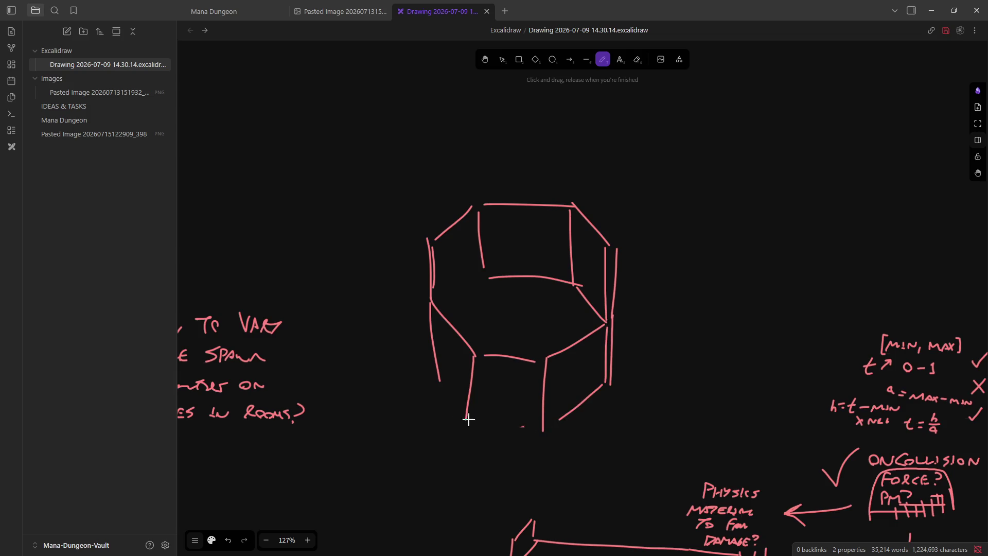
pyautogui.moveTo(462, 421); pyautogui.dragTo(534, 429)
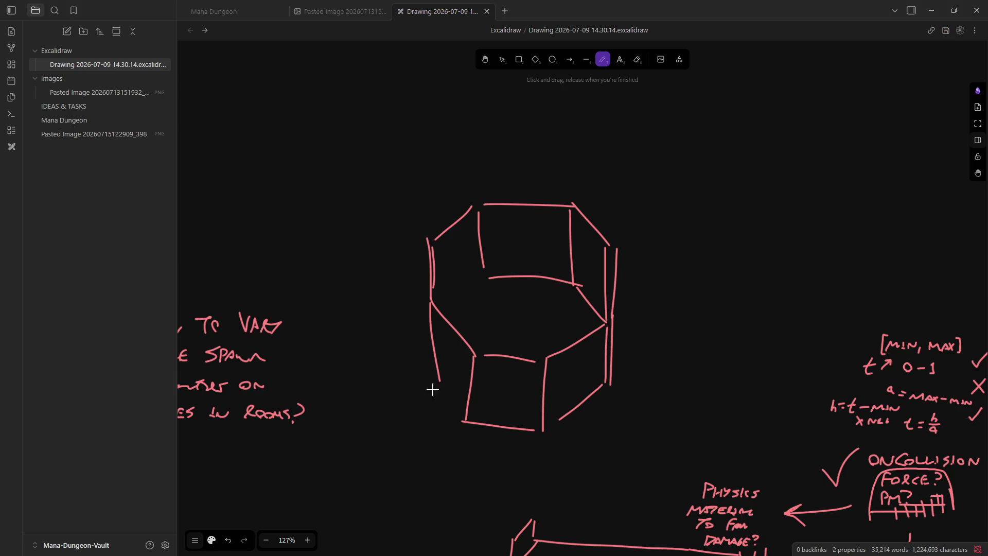
# Draw a straight left wall top edge and begin a ledge outline right of the room
pyautogui.moveTo(461, 423)
pyautogui.mouseDown()
pyautogui.moveTo(436, 375)
pyautogui.moveTo(432, 306)
pyautogui.moveTo(486, 277)
pyautogui.mouseUp()
pyautogui.hotkey('ctrl', 'z')
pyautogui.moveTo(436, 308); pyautogui.dragTo(479, 279)
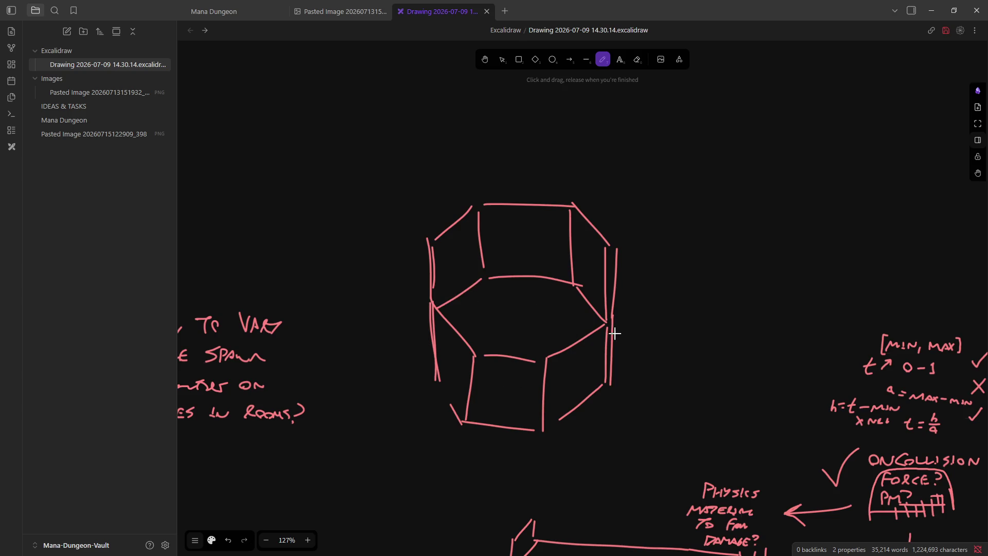
pyautogui.moveTo(610, 324)
pyautogui.mouseDown()
pyautogui.moveTo(653, 325)
pyautogui.moveTo(652, 251)
pyautogui.moveTo(612, 189)
pyautogui.moveTo(509, 181)
pyautogui.mouseUp()
# Draw the outer ledge edges on the left and a block at the top of the room
pyautogui.hotkey('ctrl', 'z')
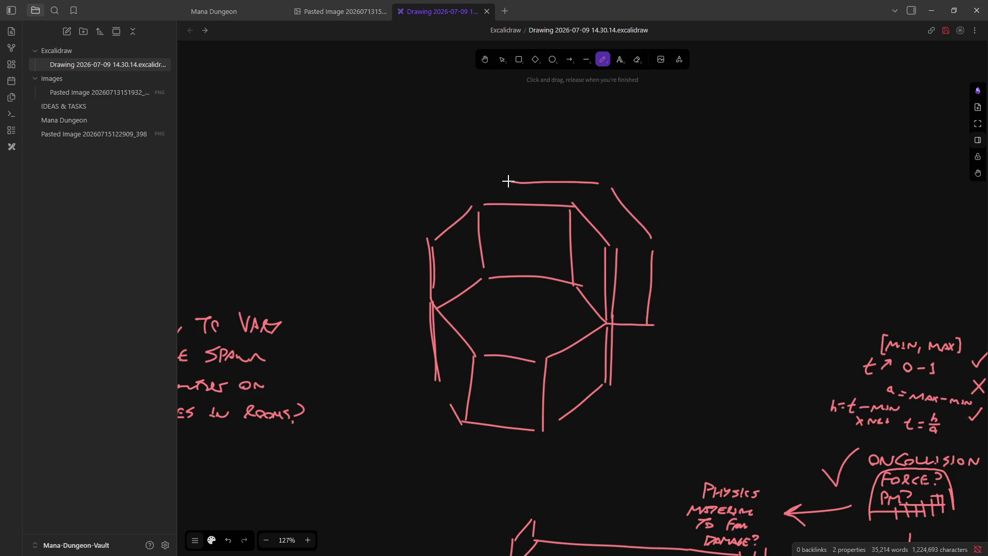
pyautogui.moveTo(417, 212); pyautogui.dragTo(465, 181)
pyautogui.moveTo(504, 181); pyautogui.dragTo(489, 178)
pyautogui.moveTo(408, 226)
pyautogui.mouseDown()
pyautogui.moveTo(403, 304)
pyautogui.moveTo(452, 372)
pyautogui.moveTo(543, 390)
pyautogui.moveTo(630, 352)
pyautogui.mouseUp()
pyautogui.moveTo(523, 175)
pyautogui.mouseDown()
pyautogui.moveTo(522, 147)
pyautogui.moveTo(569, 148)
pyautogui.moveTo(576, 180)
pyautogui.mouseUp()
# Draw the box outline at the room's front
pyautogui.moveTo(491, 388)
pyautogui.mouseDown()
pyautogui.moveTo(494, 340)
pyautogui.moveTo(533, 379)
pyautogui.moveTo(533, 320)
pyautogui.mouseUp()
pyautogui.hotkey('ctrl', 'z')
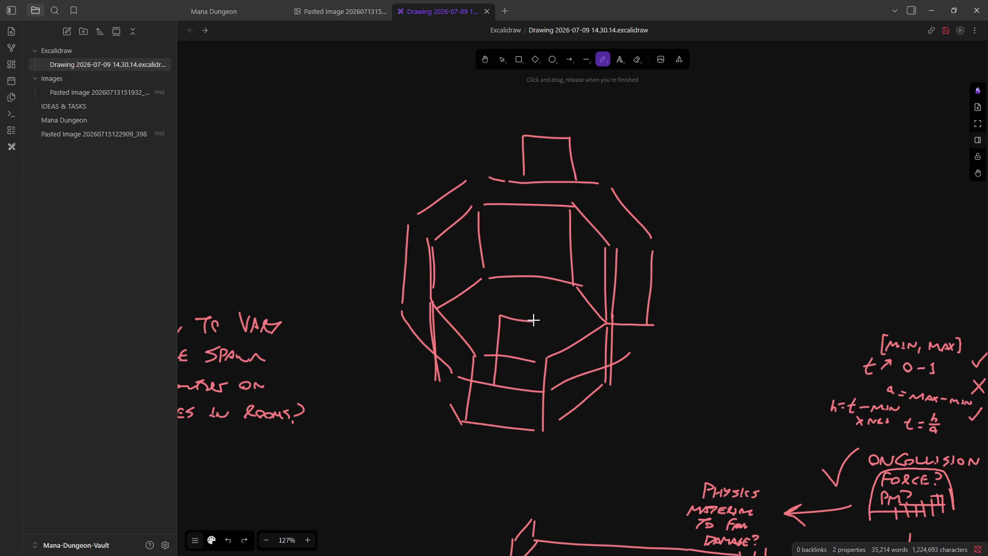
pyautogui.hotkey('ctrl', 'z')
pyautogui.moveTo(490, 385)
pyautogui.mouseDown()
pyautogui.moveTo(494, 327)
pyautogui.moveTo(538, 346)
pyautogui.moveTo(539, 384)
pyautogui.mouseUp()
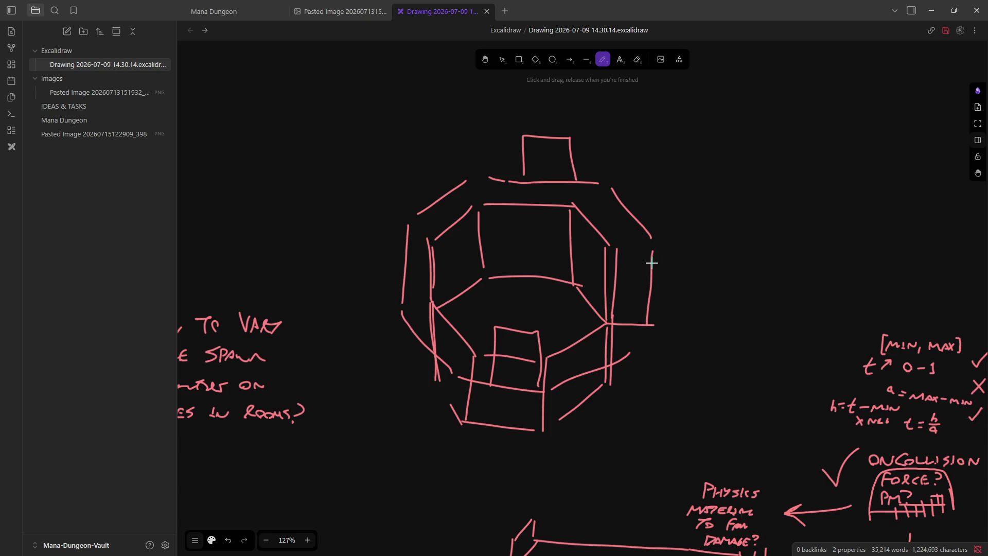
# Try ledge boxes on the right and inside the room, keeping one rung line on the right wall
pyautogui.moveTo(652, 241)
pyautogui.mouseDown()
pyautogui.moveTo(566, 239)
pyautogui.moveTo(555, 301)
pyautogui.moveTo(661, 320)
pyautogui.mouseUp()
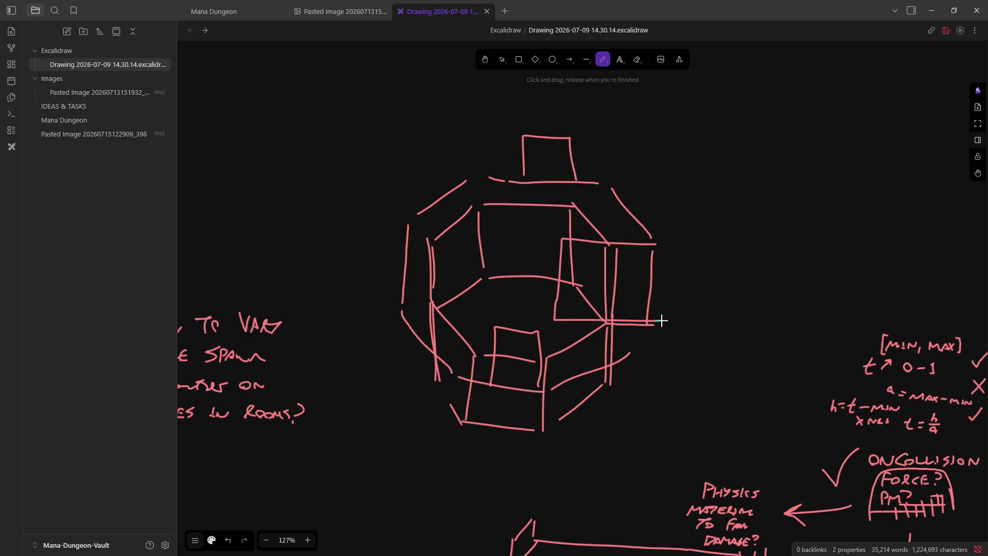
pyautogui.hotkey('ctrl', 'z')
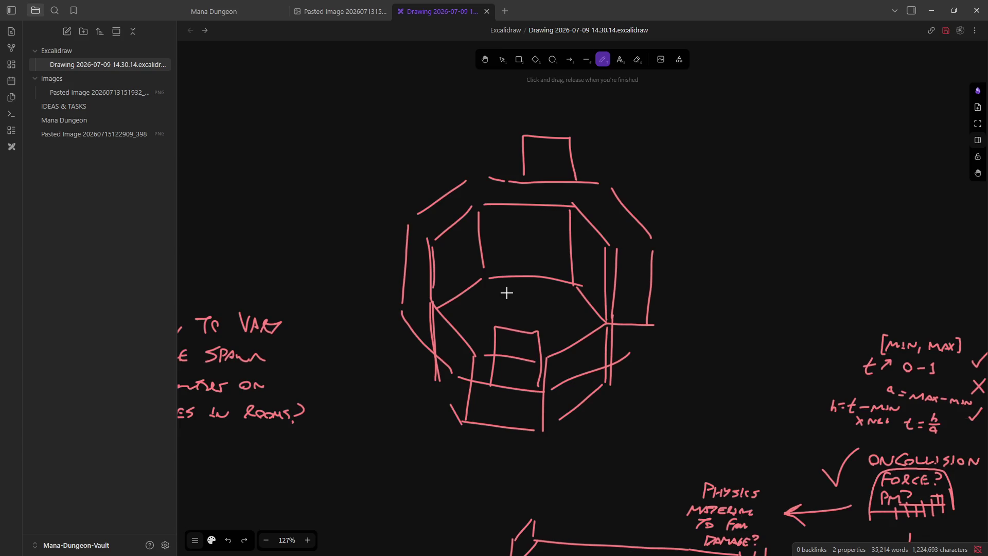
pyautogui.moveTo(514, 275)
pyautogui.mouseDown()
pyautogui.moveTo(516, 240)
pyautogui.moveTo(556, 244)
pyautogui.mouseUp()
pyautogui.hotkey('ctrl', 'z')
pyautogui.moveTo(450, 299)
pyautogui.mouseDown()
pyautogui.moveTo(440, 259)
pyautogui.moveTo(464, 264)
pyautogui.moveTo(472, 280)
pyautogui.moveTo(397, 265)
pyautogui.moveTo(408, 260)
pyautogui.moveTo(417, 283)
pyautogui.mouseUp()
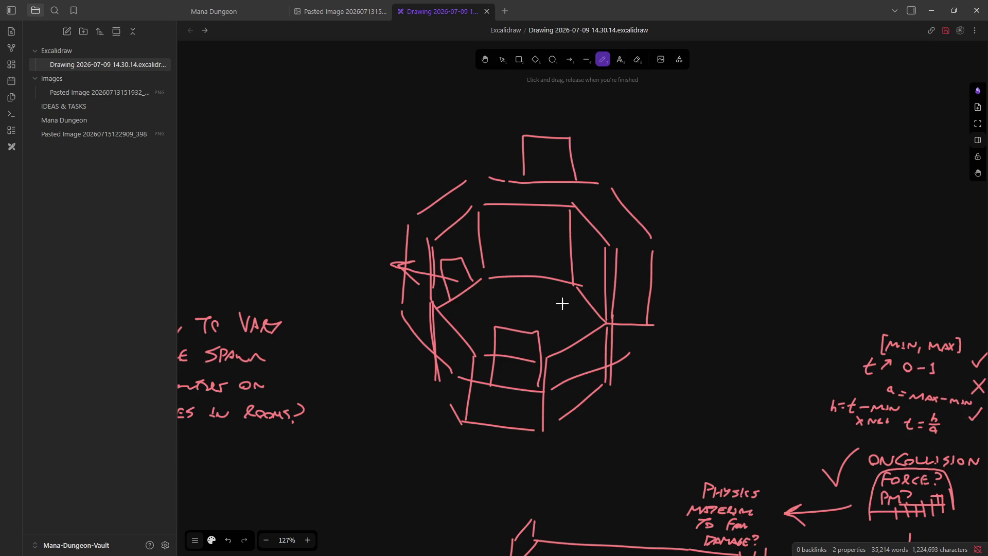
pyautogui.hotkey('ctrl', 'z')
pyautogui.hotkey('ctrl', 'z')
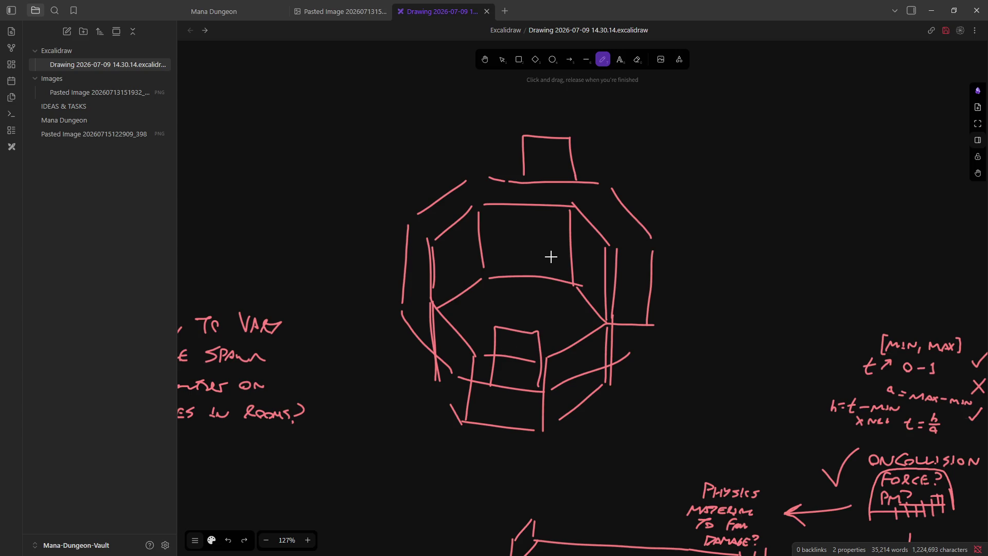
pyautogui.moveTo(584, 291)
pyautogui.mouseDown()
pyautogui.moveTo(586, 236)
pyautogui.moveTo(592, 286)
pyautogui.moveTo(586, 226)
pyautogui.mouseUp()
pyautogui.hotkey('ctrl', 'z')
pyautogui.hotkey('ctrl', 'z')
pyautogui.hotkey('ctrl', 'z')
pyautogui.moveTo(586, 292)
pyautogui.mouseDown()
pyautogui.moveTo(582, 236)
pyautogui.moveTo(597, 233)
pyautogui.moveTo(586, 252)
pyautogui.mouseUp()
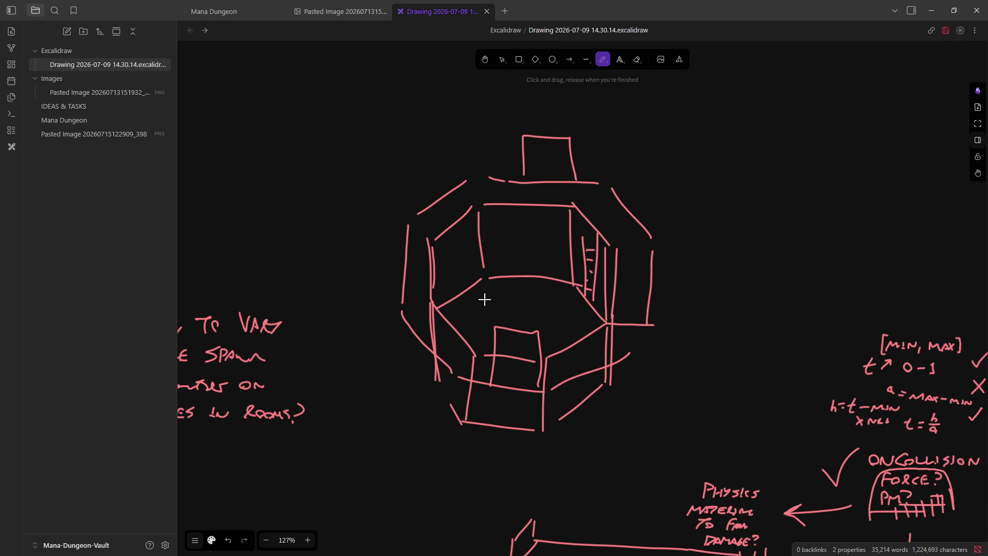
# Try small marks inside the room and a long outline across the sketch, undoing them
pyautogui.moveTo(485, 295); pyautogui.dragTo(511, 256)
pyautogui.hotkey('ctrl', 'z')
pyautogui.hotkey('ctrl', 'z')
pyautogui.moveTo(492, 302); pyautogui.dragTo(522, 307)
pyautogui.click(502, 307)
pyautogui.moveTo(559, 337)
pyautogui.mouseDown()
pyautogui.moveTo(561, 327)
pyautogui.moveTo(563, 338)
pyautogui.mouseUp()
pyautogui.hotkey('ctrl', 'z')
pyautogui.hotkey('ctrl', 'z')
pyautogui.hotkey('ctrl', 'z')
pyautogui.moveTo(517, 311)
pyautogui.mouseDown()
pyautogui.moveTo(522, 301)
pyautogui.moveTo(520, 322)
pyautogui.mouseUp()
pyautogui.hotkey('ctrl', 'z')
pyautogui.moveTo(472, 96)
pyautogui.mouseDown()
pyautogui.moveTo(483, 206)
pyautogui.moveTo(540, 245)
pyautogui.moveTo(558, 182)
pyautogui.mouseUp()
pyautogui.hotkey('ctrl', 'z')
pyautogui.scroll(-10, 626, 330)
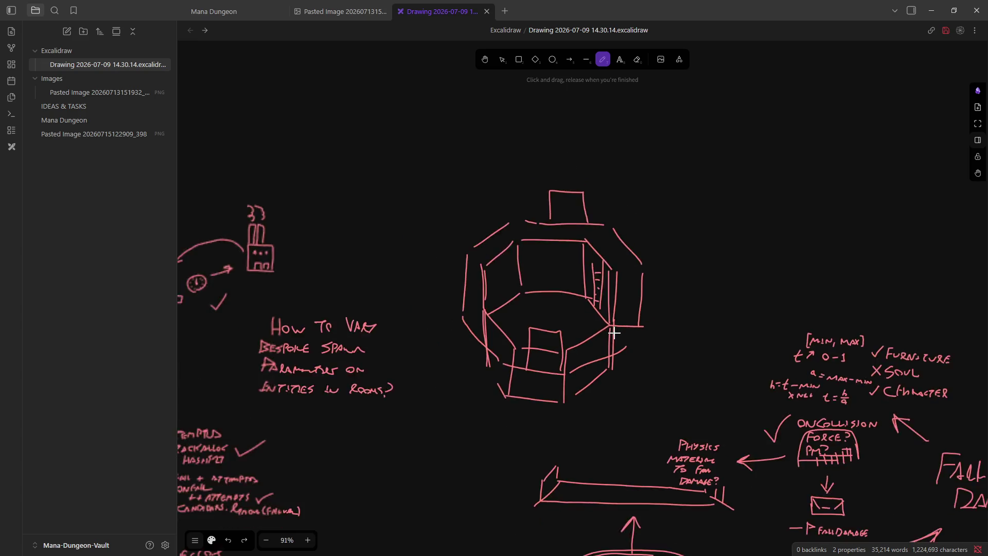
# Zoom around the board and toggle the canvas fullscreen and back to the normal layout
pyautogui.scroll(4, 725, 369)
pyautogui.scroll(2, 547, 255)
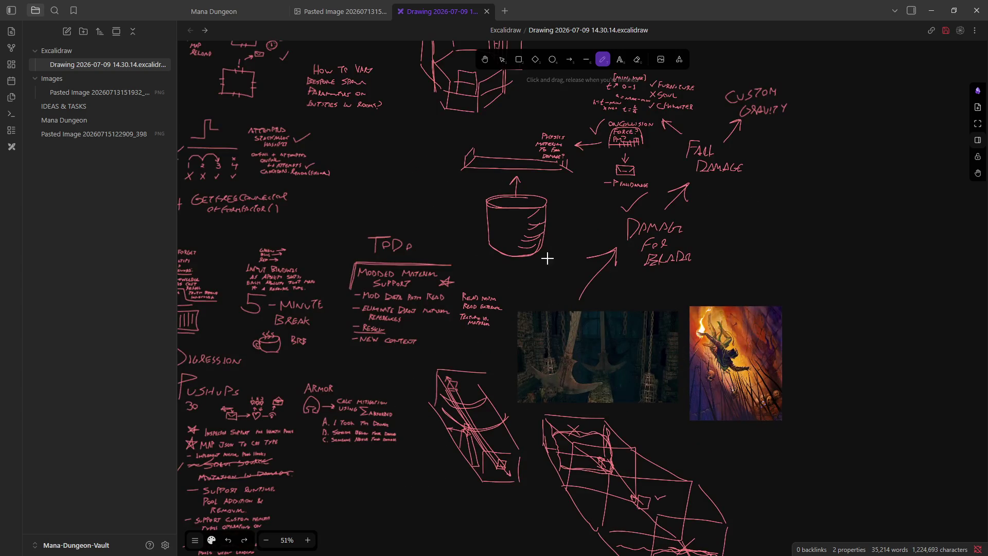
pyautogui.scroll(-3, 591, 283)
pyautogui.scroll(6, 530, 141)
pyautogui.scroll(-2, 514, 183)
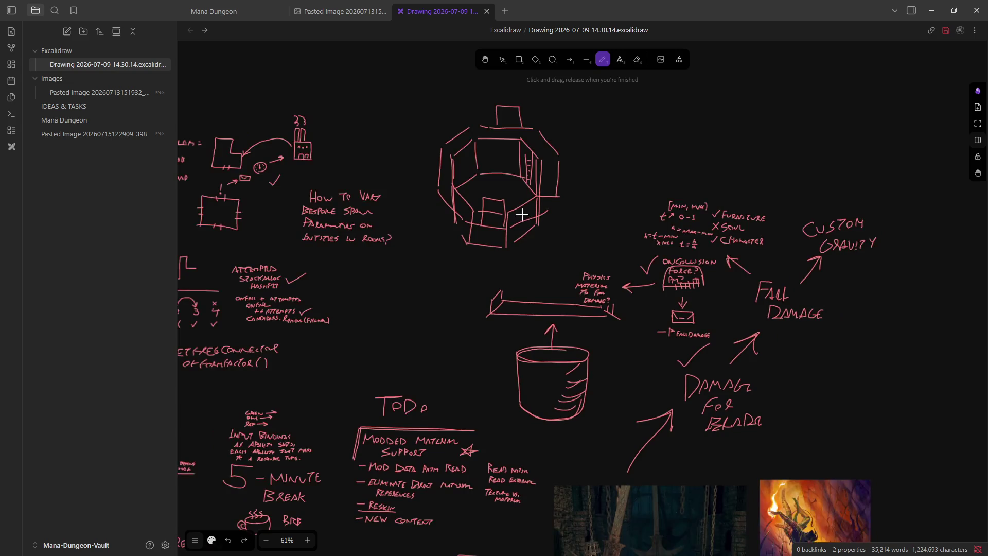
pyautogui.scroll(3, 494, 96)
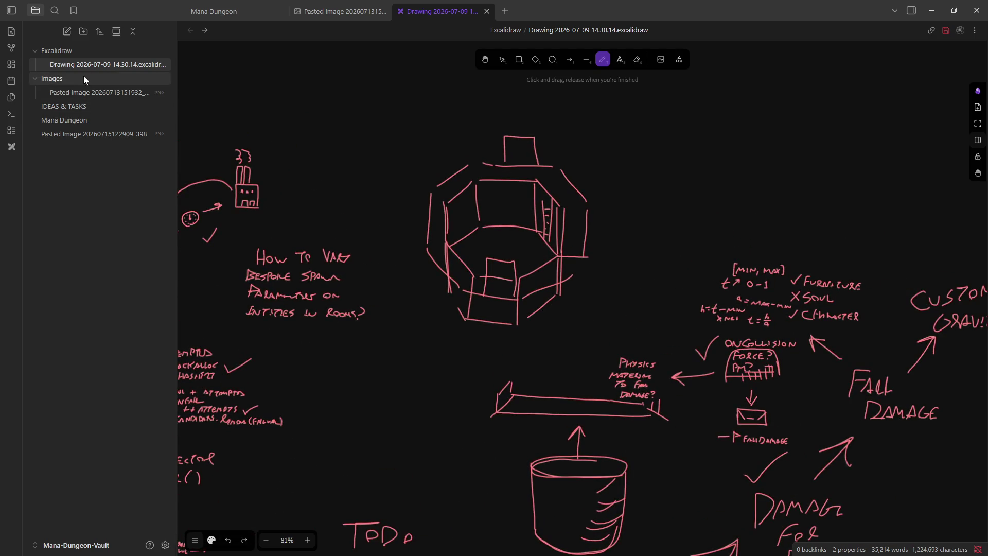
pyautogui.click(978, 124)
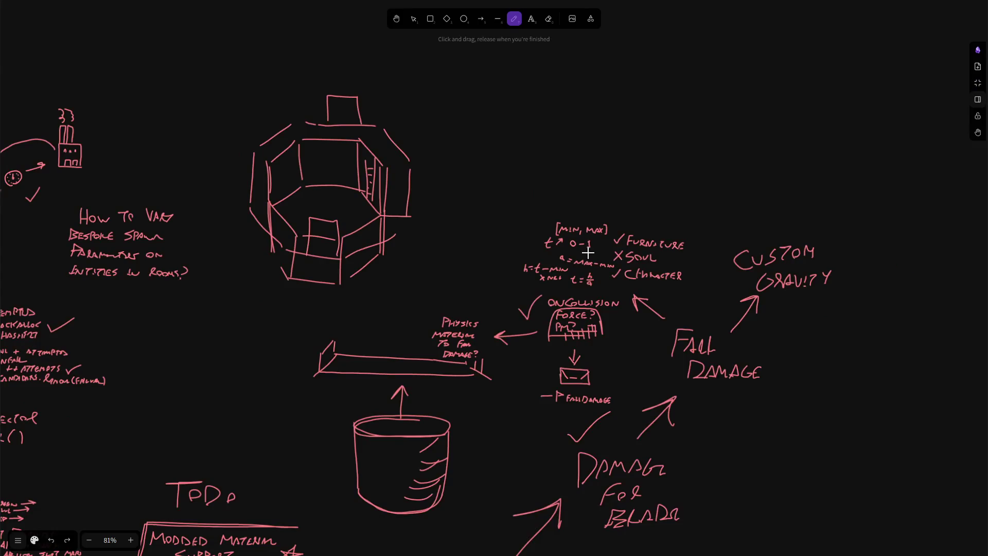
pyautogui.click(977, 83)
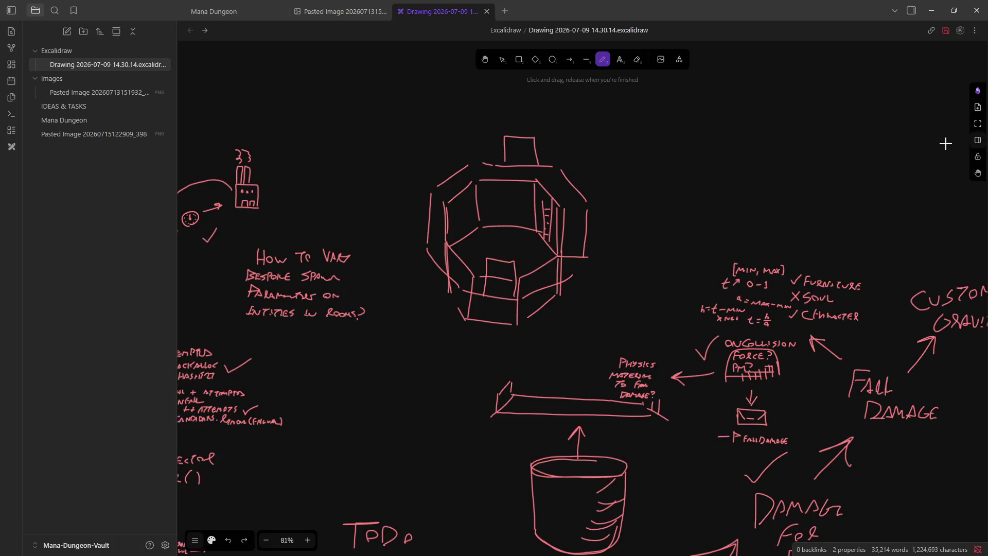
# Box-select the octagon room sketch and move it beside the images at the lower right
pyautogui.click(495, 60)
pyautogui.moveTo(394, 345); pyautogui.dragTo(622, 115)
pyautogui.keyDown('ctrl'); pyautogui.scroll(-2, 539, 285); pyautogui.keyUp('ctrl')
pyautogui.scroll(-3, 546, 277)
pyautogui.scroll(1, 551, 273)
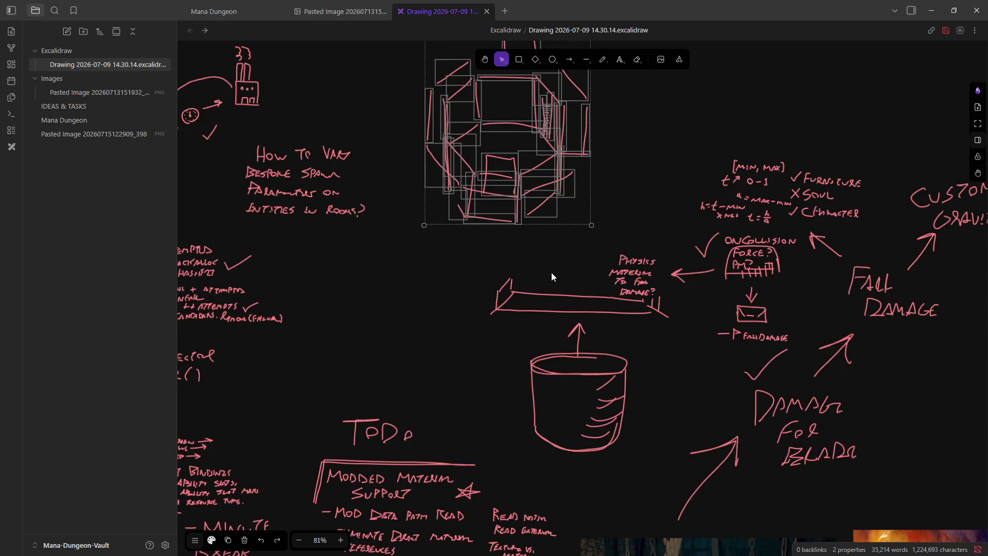
# Zoom in on the moved sketch, then switch to Unity
pyautogui.keyDown('ctrl'); pyautogui.scroll(-2, 771, 301); pyautogui.keyUp('ctrl')
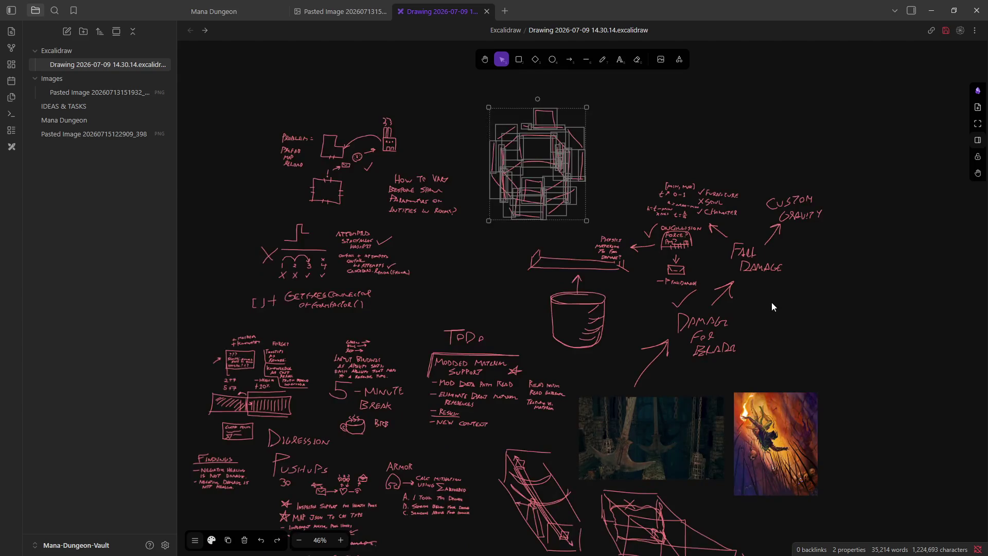
pyautogui.moveTo(527, 188)
pyautogui.mouseDown()
pyautogui.moveTo(612, 306)
pyautogui.moveTo(913, 480)
pyautogui.moveTo(913, 499)
pyautogui.mouseUp()
pyautogui.click(634, 277)
pyautogui.keyDown('ctrl'); pyautogui.scroll(-3, 635, 276); pyautogui.keyUp('ctrl')
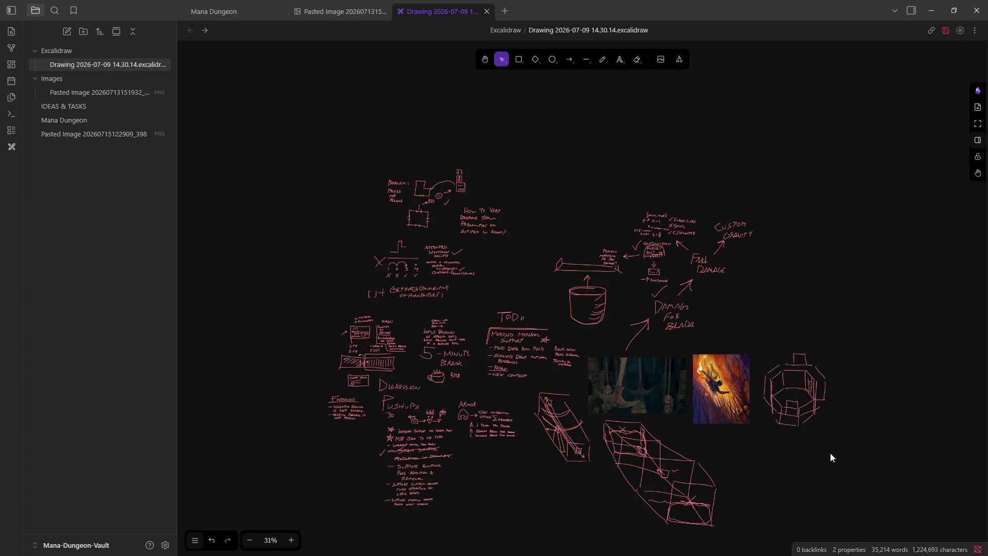
pyautogui.keyDown('ctrl'); pyautogui.scroll(7, 793, 442); pyautogui.keyUp('ctrl')
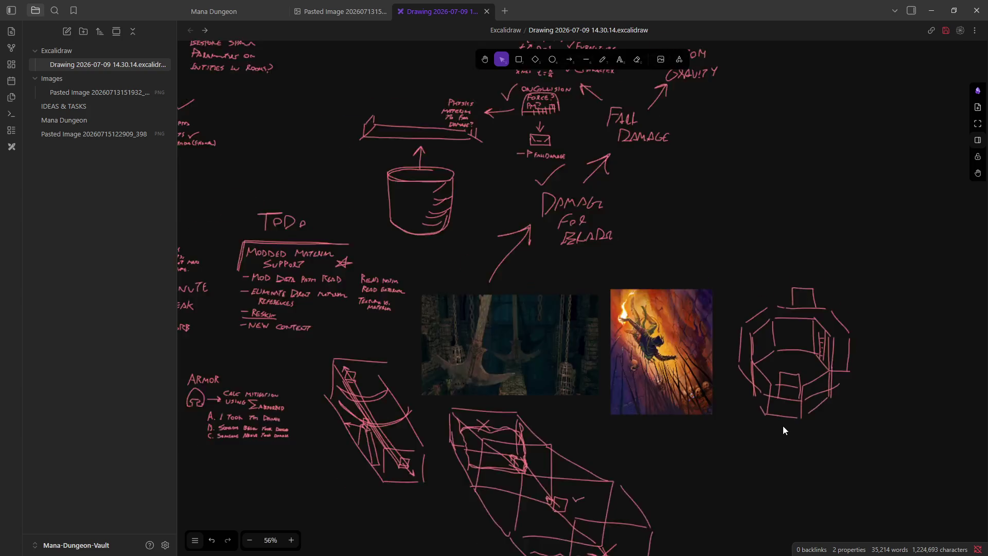
pyautogui.hscroll(3, 740, 372)
pyautogui.keyDown('ctrl'); pyautogui.scroll(3, 554, 400); pyautogui.keyUp('ctrl')
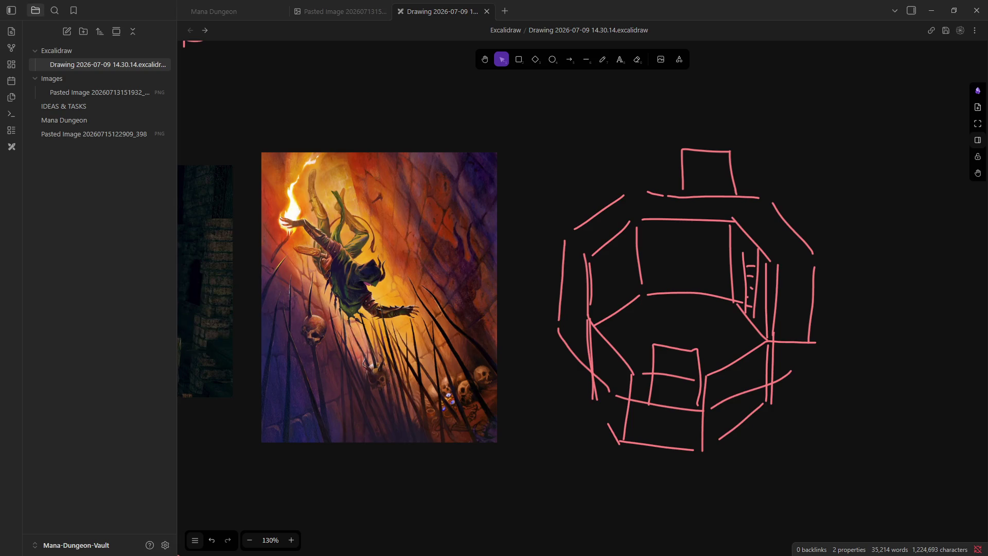
pyautogui.hotkey('alt', 'Tab')
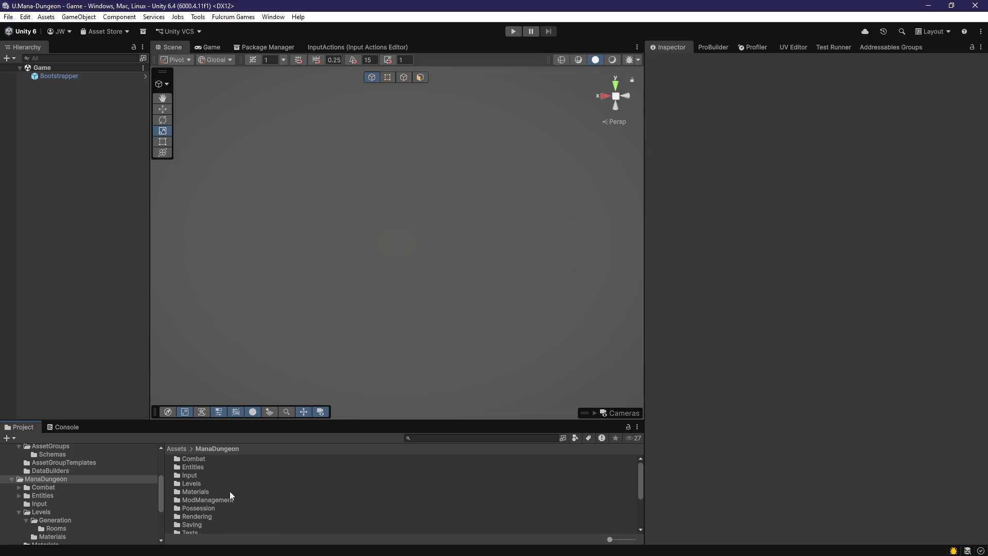
# Open Levels > Generation > Rooms in the Project window
pyautogui.doubleClick(195, 486)
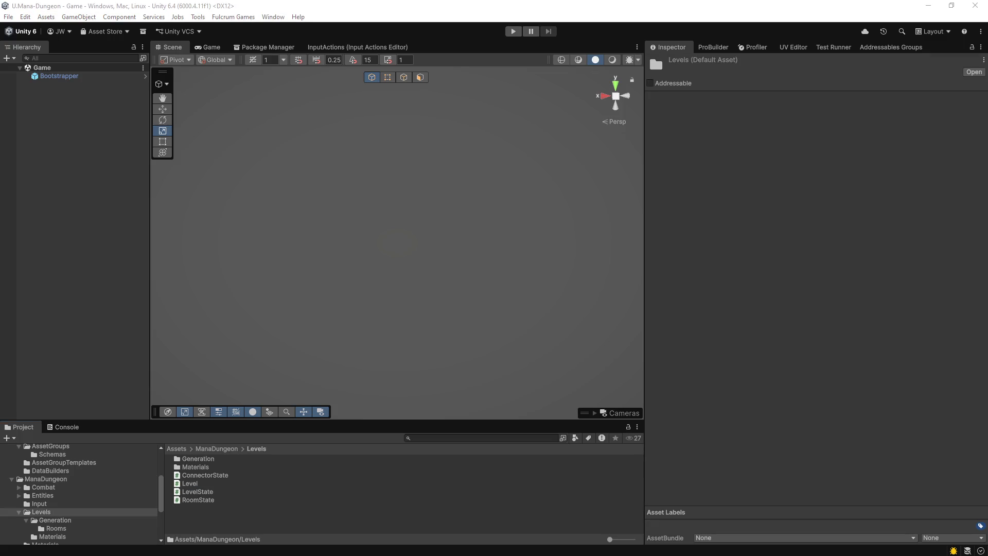
pyautogui.click(204, 516)
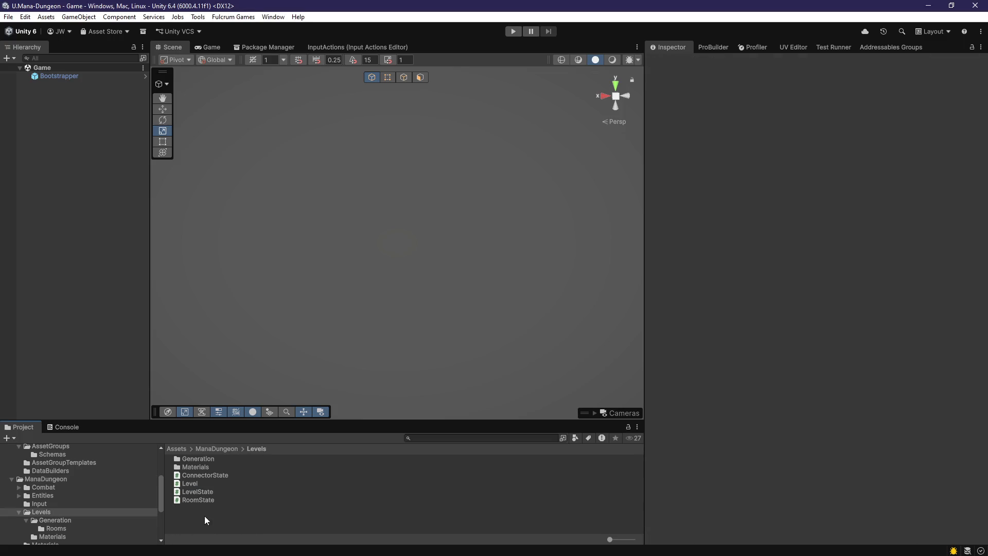
pyautogui.doubleClick(211, 458)
pyautogui.scroll(-4, 222, 509)
pyautogui.scroll(4, 222, 509)
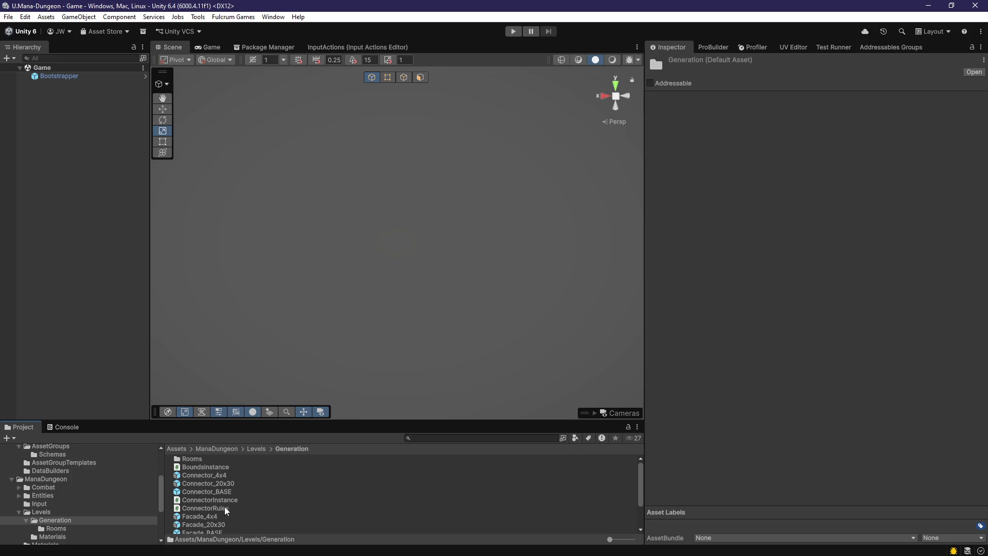
pyautogui.scroll(-3, 231, 499)
pyautogui.scroll(3, 230, 503)
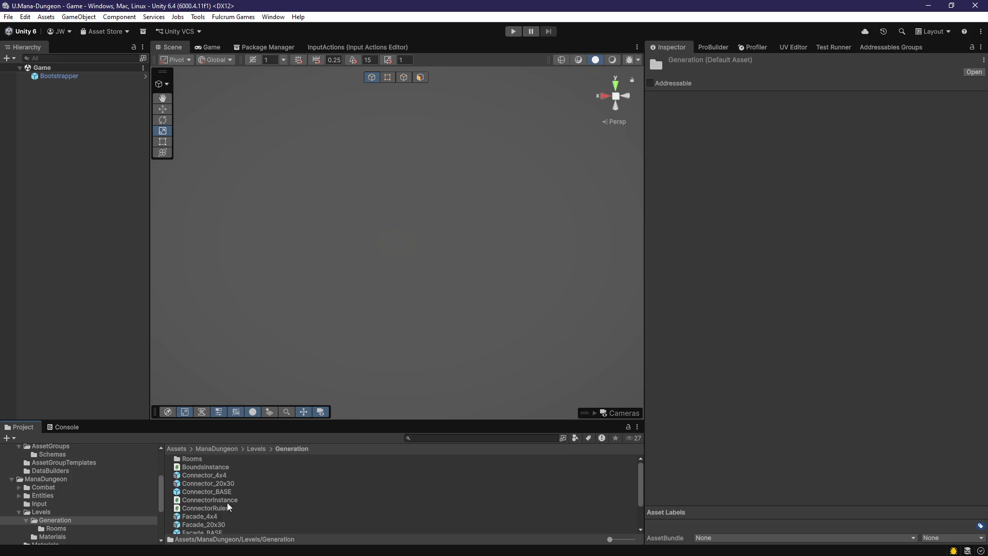
pyautogui.doubleClick(188, 458)
# Place Room_Core_002 in the Game scene and frame it to view from above
pyautogui.click(222, 476)
pyautogui.click(227, 468)
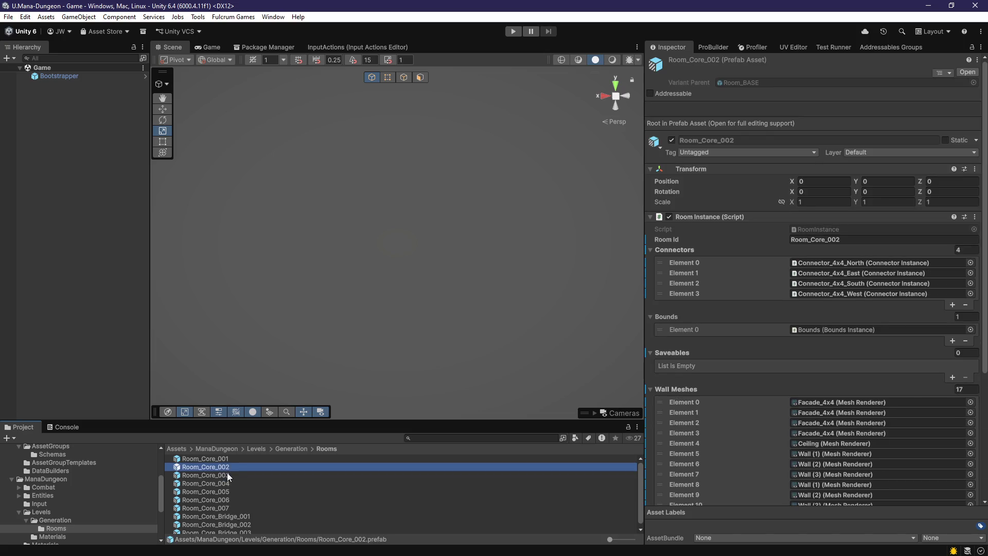
pyautogui.click(217, 459)
pyautogui.moveTo(218, 463)
pyautogui.mouseDown()
pyautogui.moveTo(112, 292)
pyautogui.moveTo(122, 295)
pyautogui.mouseUp()
pyautogui.press('f')
pyautogui.moveTo(378, 277)
pyautogui.keyDown('alt'); pyautogui.mouseDown()
pyautogui.moveTo(407, 319)
pyautogui.moveTo(463, 343)
pyautogui.moveTo(474, 363)
pyautogui.moveTo(461, 341)
pyautogui.mouseUp(); pyautogui.keyUp('alt')
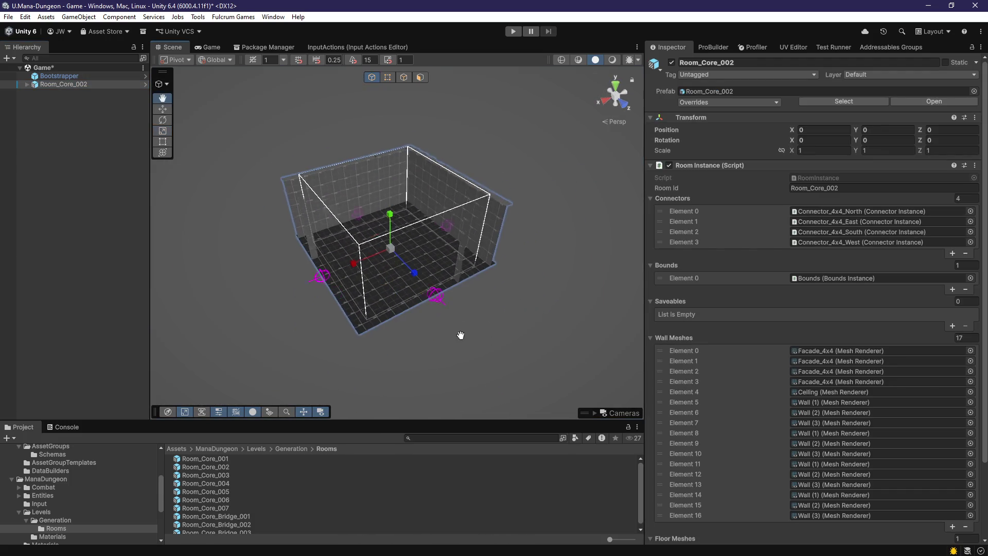
# Replace Room_Core_002 with a Room_Core_007 instance and view it at a lower angle
pyautogui.click(79, 105)
pyautogui.moveTo(226, 508); pyautogui.dragTo(236, 301)
pyautogui.moveTo(403, 335)
pyautogui.keyDown('alt'); pyautogui.mouseDown()
pyautogui.moveTo(444, 294)
pyautogui.moveTo(451, 364)
pyautogui.moveTo(445, 332)
pyautogui.mouseUp(); pyautogui.keyUp('alt')
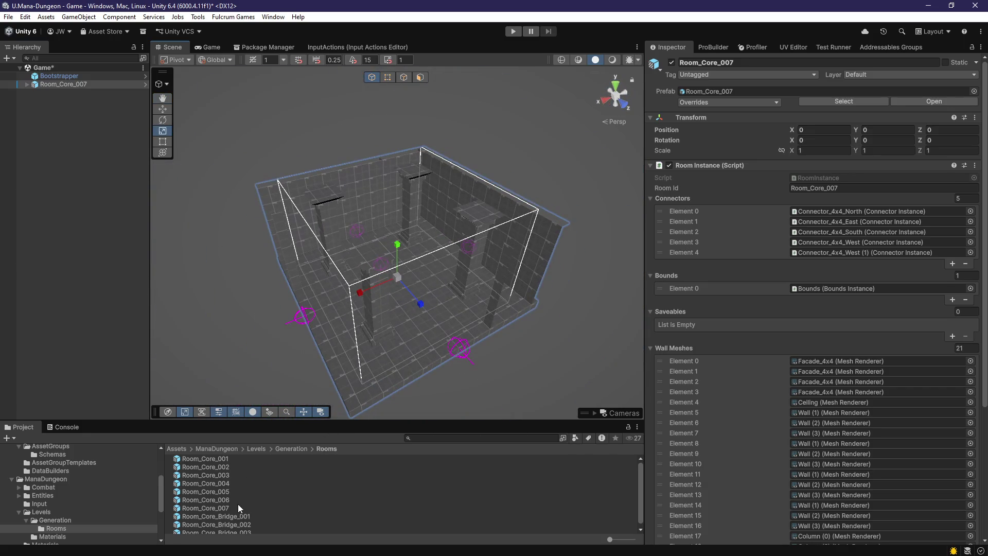
# Open Room_Core_006 in prefab mode, frame the room and select Connector_4x4_North_B
pyautogui.doubleClick(228, 500)
pyautogui.press('f')
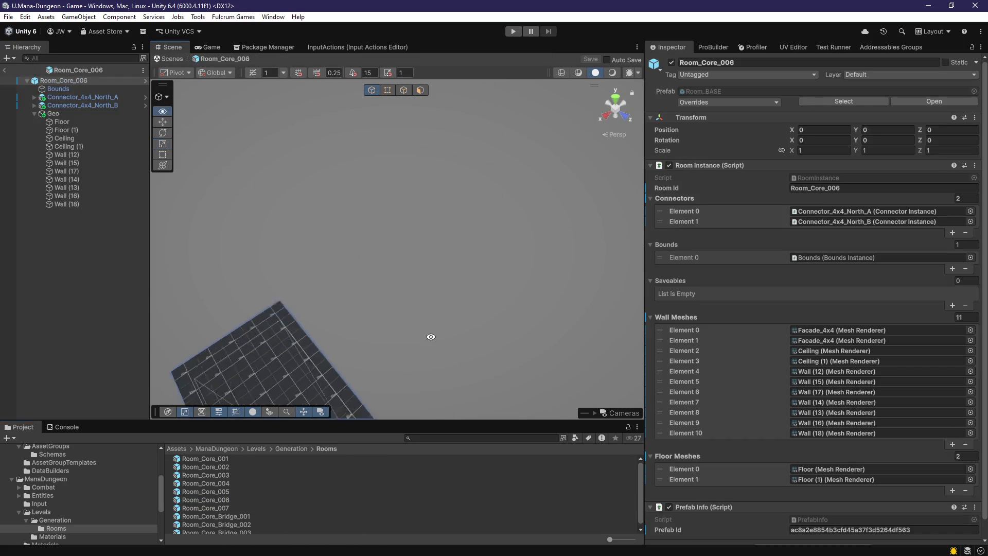
pyautogui.moveTo(418, 342)
pyautogui.keyDown('alt'); pyautogui.mouseDown()
pyautogui.moveTo(483, 286)
pyautogui.moveTo(505, 305)
pyautogui.moveTo(390, 314)
pyautogui.moveTo(434, 346)
pyautogui.mouseUp(); pyautogui.keyUp('alt')
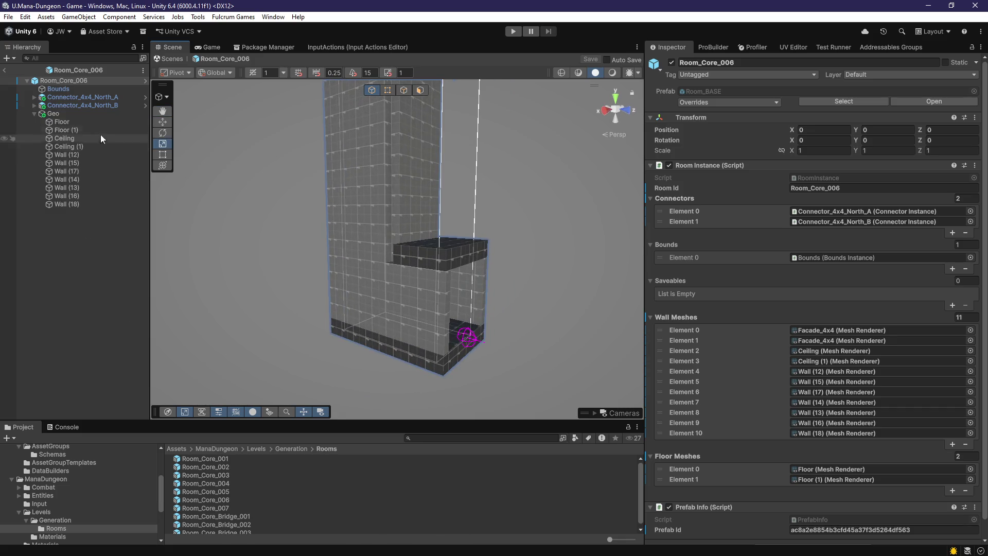
pyautogui.click(94, 105)
pyautogui.moveTo(313, 214)
pyautogui.keyDown('alt'); pyautogui.mouseDown()
pyautogui.moveTo(403, 249)
pyautogui.moveTo(378, 263)
pyautogui.moveTo(428, 278)
pyautogui.moveTo(389, 315)
pyautogui.moveTo(380, 309)
pyautogui.mouseUp(); pyautogui.keyUp('alt')
pyautogui.press('w')
# Rename the connectors to Connector_4x4_North and Connector_4x4_South and save the prefab
pyautogui.click(87, 98)
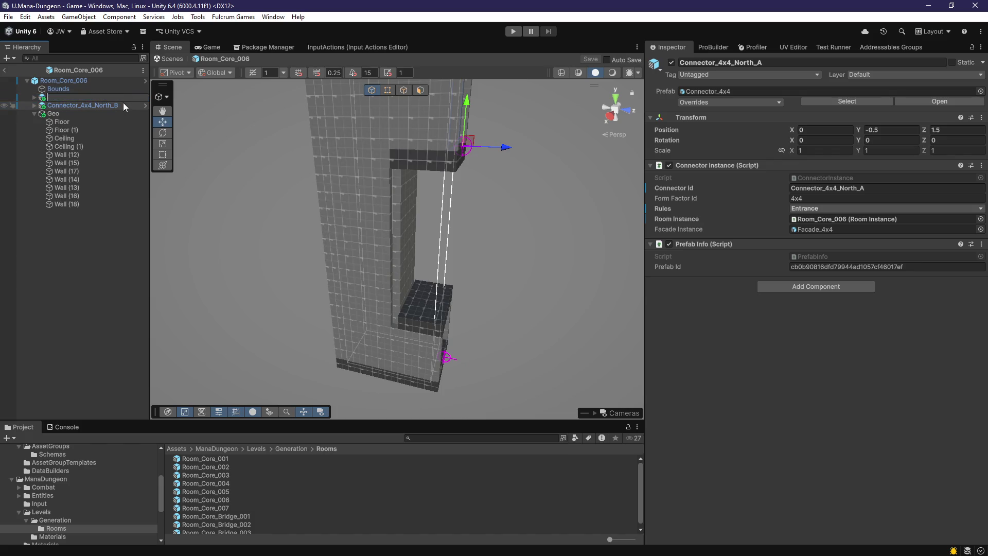
pyautogui.click(122, 97)
pyautogui.press('Right')
pyautogui.press('BackSpace')
pyautogui.press('BackSpace')
pyautogui.click(123, 103)
pyautogui.click(122, 106)
pyautogui.press('Right')
pyautogui.press('BackSpace')
pyautogui.press('BackSpace')
pyautogui.press('BackSpace')
pyautogui.press('BackSpace')
pyautogui.write('South')
pyautogui.press('Return')
pyautogui.hotkey('ctrl', 's')
# Inspect the Ceiling (1), Wall (16) and Wall (18) pieces from new angles
pyautogui.moveTo(285, 177)
pyautogui.mouseDown()
pyautogui.moveTo(474, 252)
pyautogui.moveTo(476, 269)
pyautogui.moveTo(388, 261)
pyautogui.moveTo(458, 293)
pyautogui.moveTo(475, 324)
pyautogui.mouseUp()
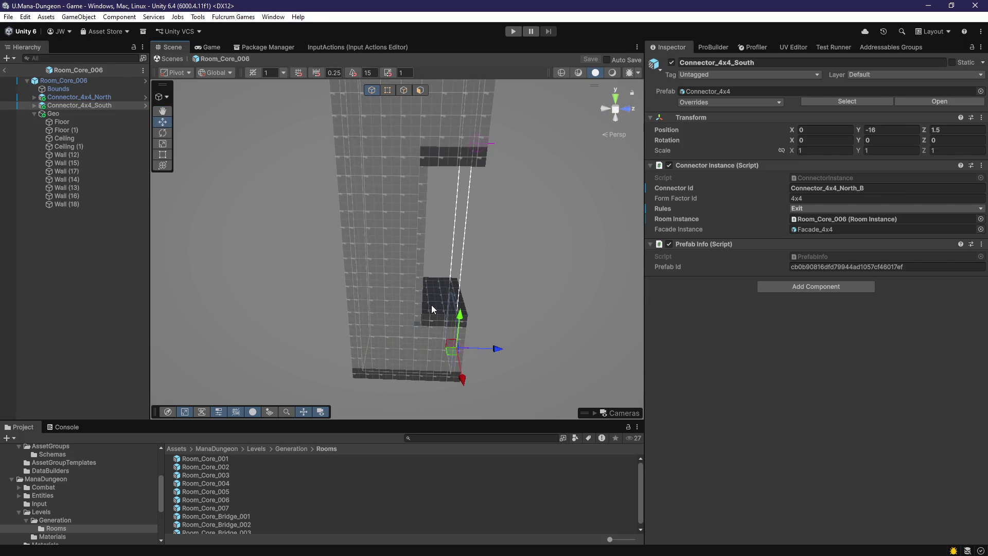
pyautogui.click(432, 308)
pyautogui.moveTo(389, 265)
pyautogui.mouseDown()
pyautogui.moveTo(261, 265)
pyautogui.moveTo(396, 314)
pyautogui.moveTo(385, 224)
pyautogui.moveTo(412, 267)
pyautogui.moveTo(411, 301)
pyautogui.moveTo(523, 242)
pyautogui.moveTo(392, 299)
pyautogui.mouseUp()
pyautogui.click(425, 295)
pyautogui.click(384, 306)
pyautogui.scroll(2, 222, 101)
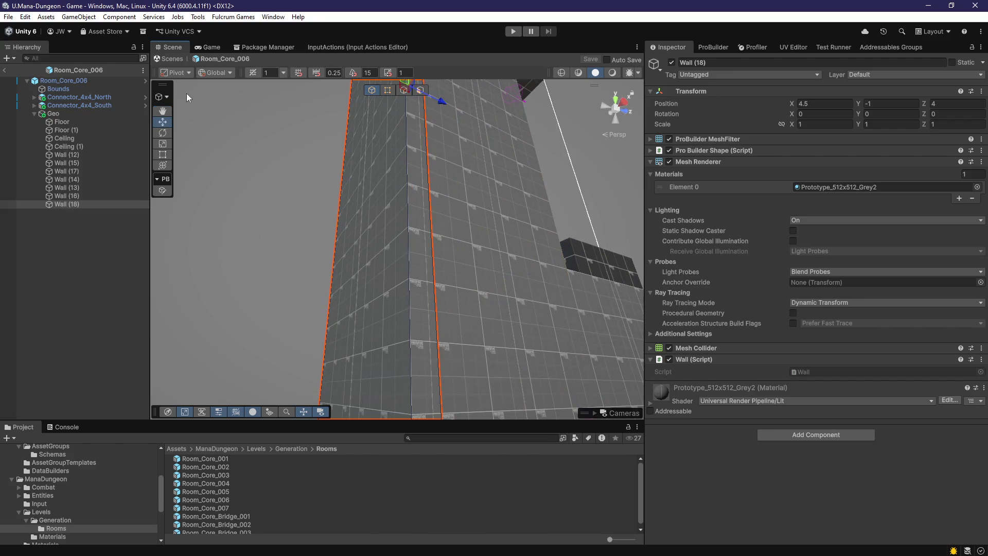
# Inspect Wall (15)'s mesh faces, including its bottom face, in face-editing mode from several angles
pyautogui.click(162, 97)
pyautogui.click(417, 90)
pyautogui.moveTo(408, 221)
pyautogui.mouseDown()
pyautogui.moveTo(412, 234)
pyautogui.moveTo(419, 144)
pyautogui.moveTo(414, 253)
pyautogui.moveTo(360, 235)
pyautogui.moveTo(359, 275)
pyautogui.moveTo(483, 275)
pyautogui.moveTo(492, 291)
pyautogui.moveTo(403, 354)
pyautogui.moveTo(412, 226)
pyautogui.moveTo(451, 271)
pyautogui.moveTo(427, 303)
pyautogui.moveTo(396, 318)
pyautogui.mouseUp()
pyautogui.click(356, 284)
pyautogui.click(396, 352)
pyautogui.press('Escape')
pyautogui.moveTo(432, 347); pyautogui.dragTo(433, 319)
pyautogui.click(434, 319)
pyautogui.moveTo(486, 338)
pyautogui.mouseDown()
pyautogui.moveTo(465, 333)
pyautogui.moveTo(402, 124)
pyautogui.mouseUp()
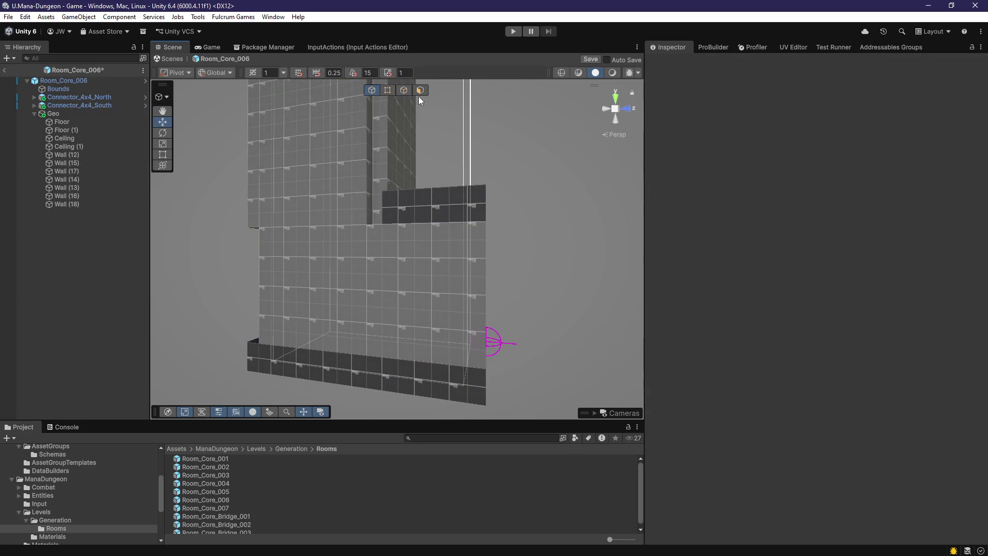
pyautogui.press('g')
pyautogui.moveTo(434, 223)
pyautogui.mouseDown()
pyautogui.moveTo(402, 326)
pyautogui.moveTo(379, 341)
pyautogui.moveTo(433, 348)
pyautogui.mouseUp()
pyautogui.click(402, 326)
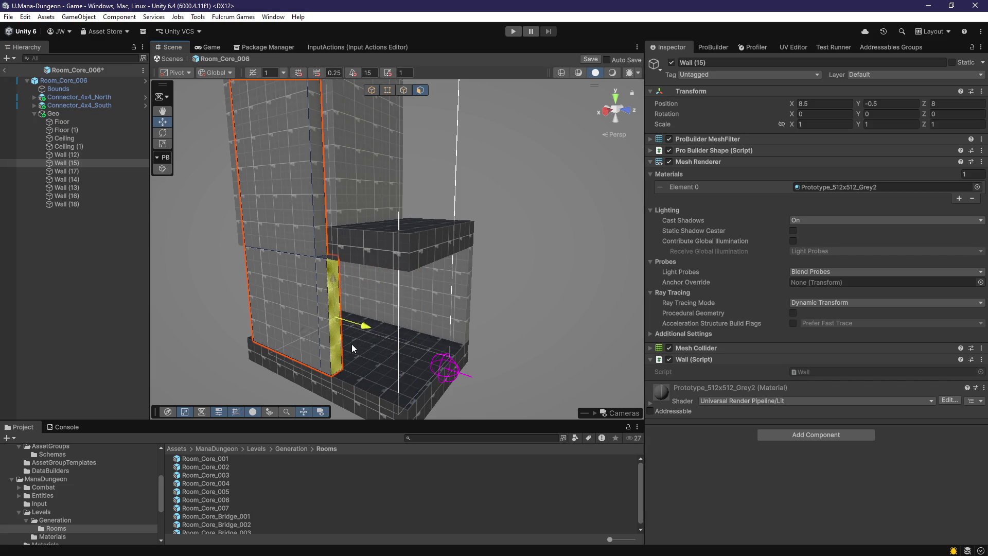
# Frame the view on Wall (17), then on Wall (15) and the ceiling slab
pyautogui.moveTo(344, 342); pyautogui.dragTo(384, 330)
pyautogui.click(426, 320)
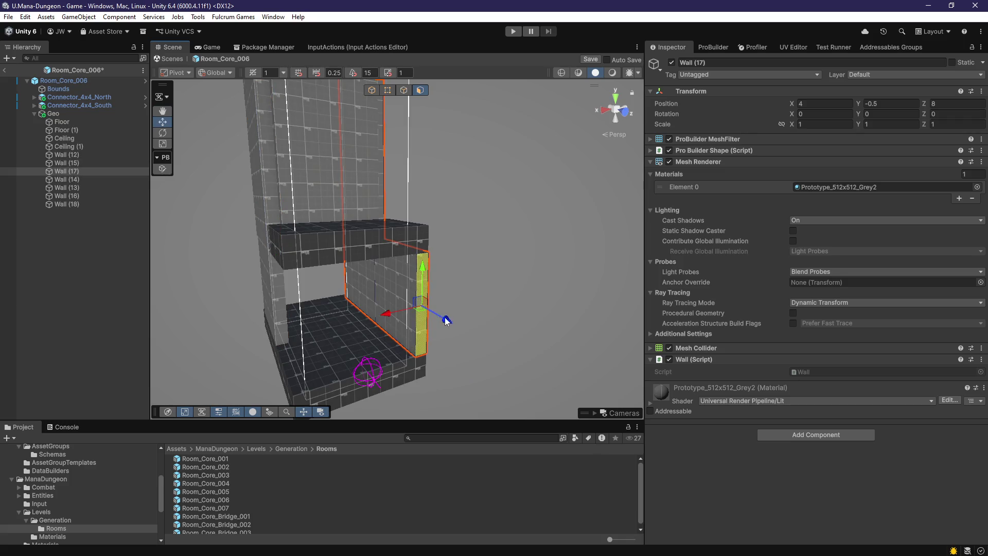
pyautogui.press('f')
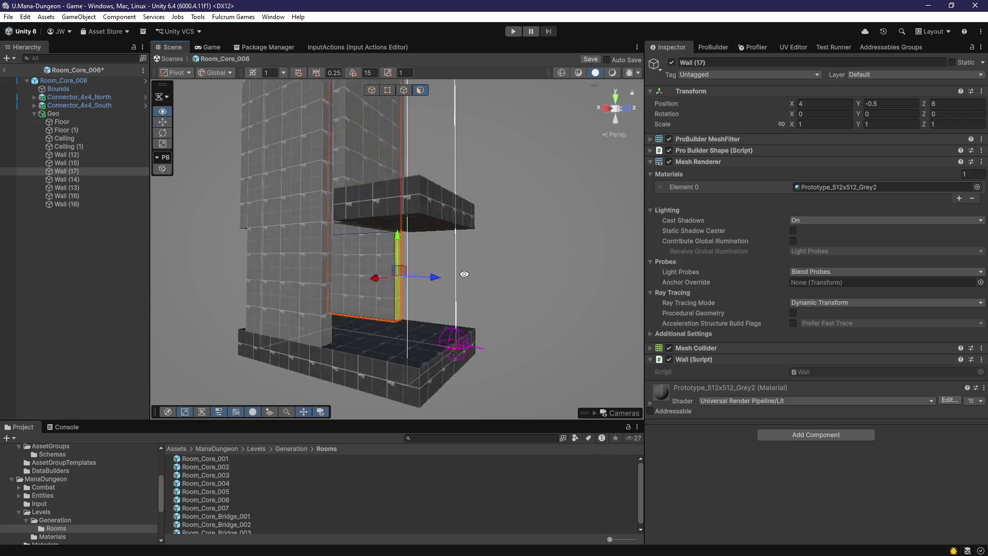
pyautogui.click(272, 312)
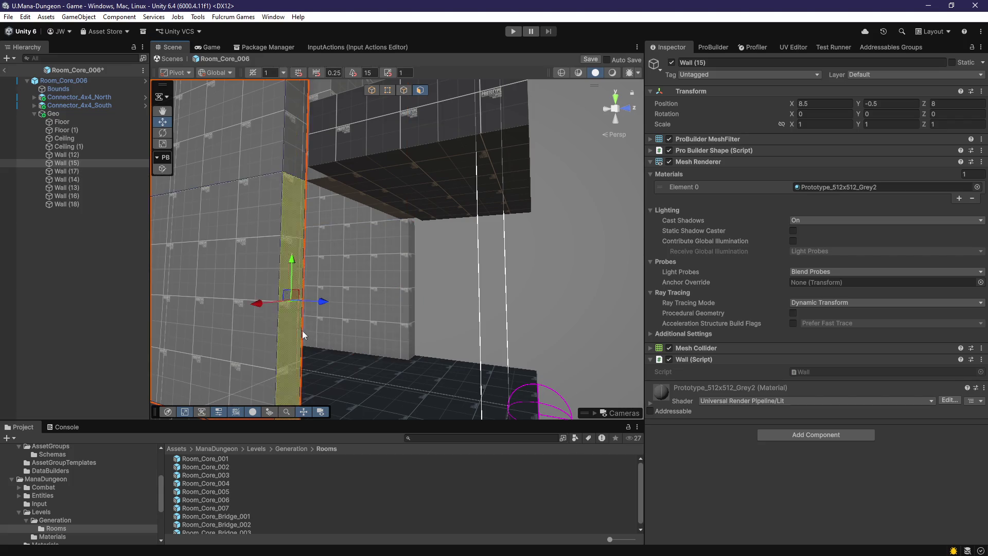
pyautogui.press('f')
pyautogui.scroll(3, 382, 345)
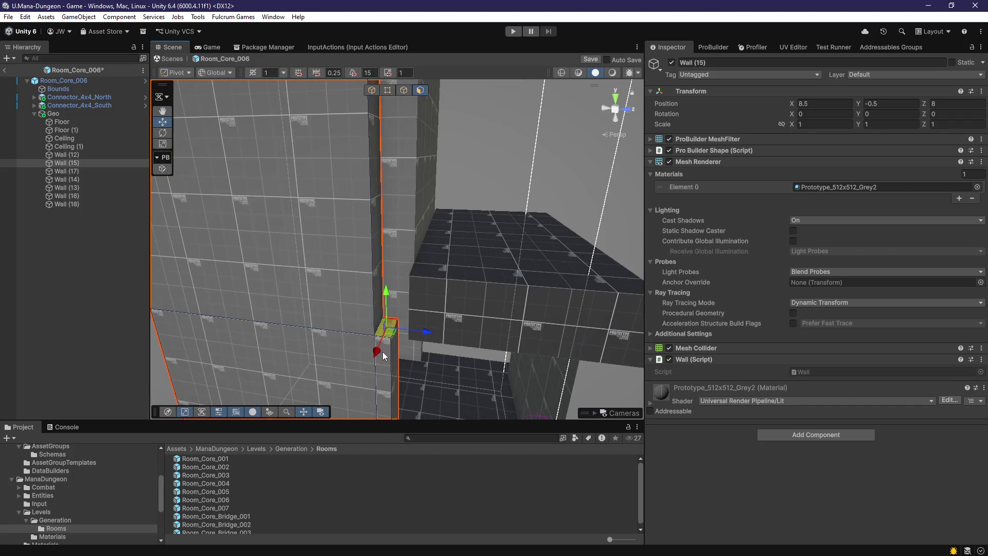
pyautogui.moveTo(416, 405)
pyautogui.mouseDown()
pyautogui.moveTo(400, 337)
pyautogui.moveTo(409, 346)
pyautogui.mouseUp()
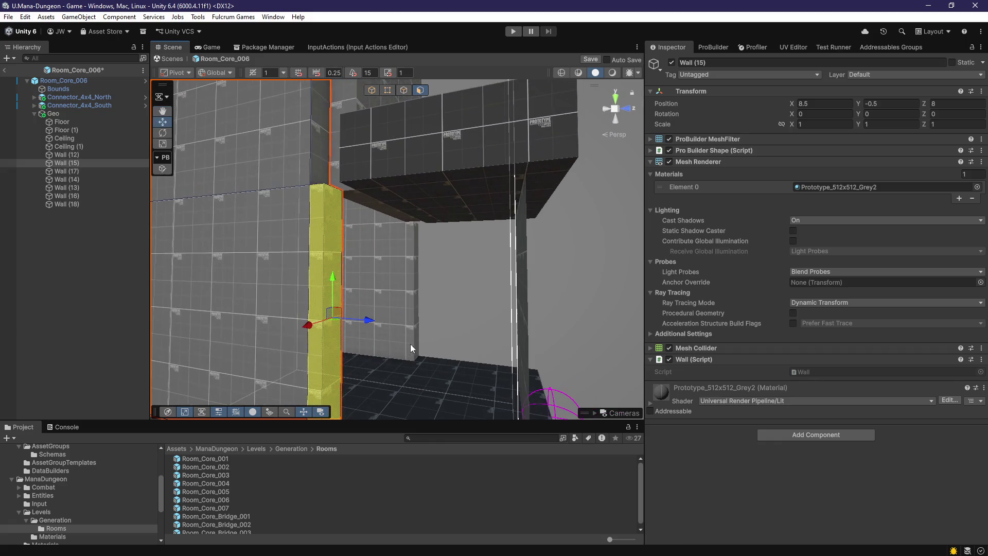
# Slide Wall (15) along the Z axis to X 8.5, Z 8 beside the ledge
pyautogui.click(420, 332)
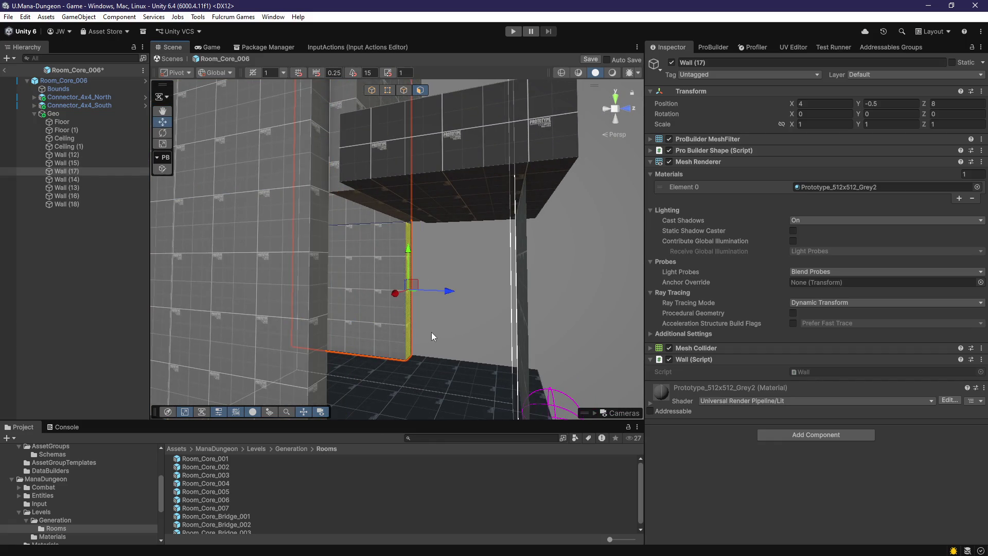
pyautogui.moveTo(418, 343)
pyautogui.mouseDown()
pyautogui.moveTo(455, 320)
pyautogui.moveTo(449, 301)
pyautogui.mouseUp()
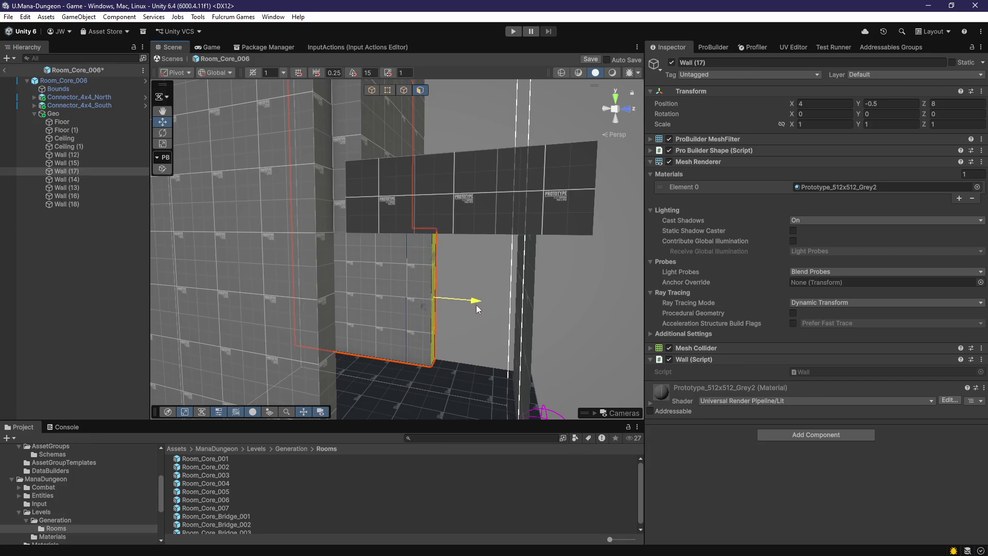
pyautogui.moveTo(465, 345)
pyautogui.mouseDown()
pyautogui.moveTo(468, 306)
pyautogui.moveTo(402, 327)
pyautogui.moveTo(261, 347)
pyautogui.mouseUp()
pyautogui.click(261, 346)
pyautogui.press('f')
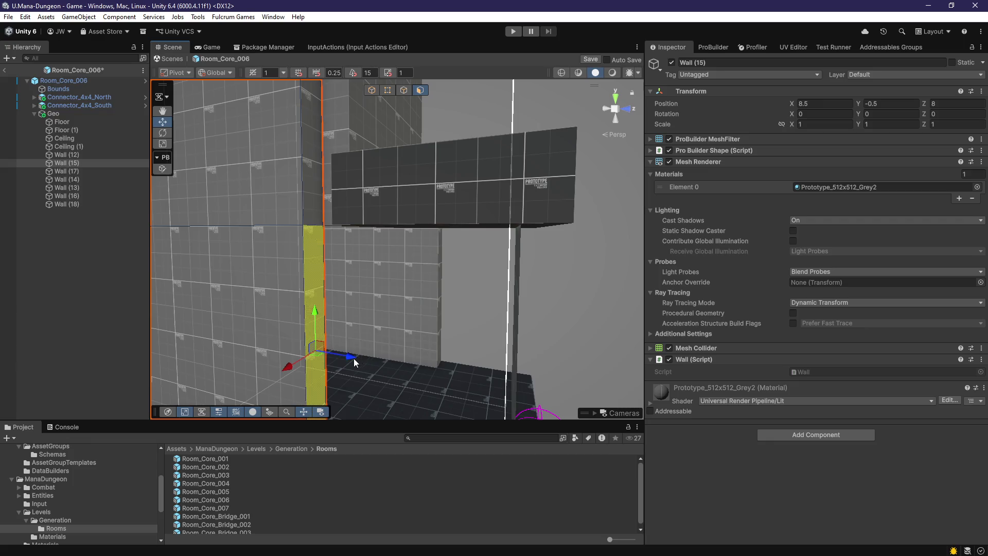
pyautogui.moveTo(354, 357); pyautogui.dragTo(385, 357)
# View the room from above and frame Wall (16)
pyautogui.moveTo(456, 336)
pyautogui.mouseDown()
pyautogui.moveTo(445, 334)
pyautogui.moveTo(442, 354)
pyautogui.moveTo(477, 383)
pyautogui.mouseUp()
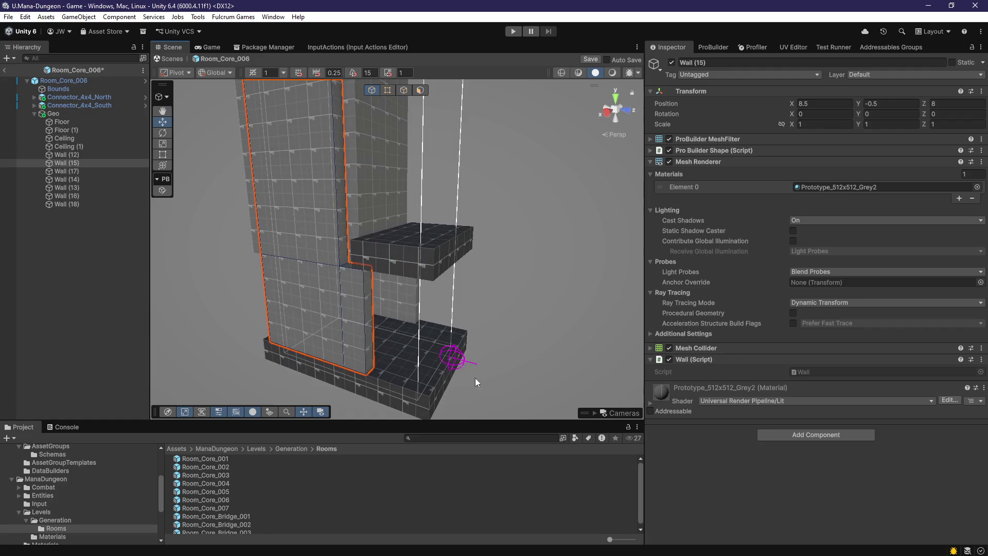
pyautogui.moveTo(391, 344); pyautogui.dragTo(462, 329)
pyautogui.click(436, 236)
pyautogui.press('f')
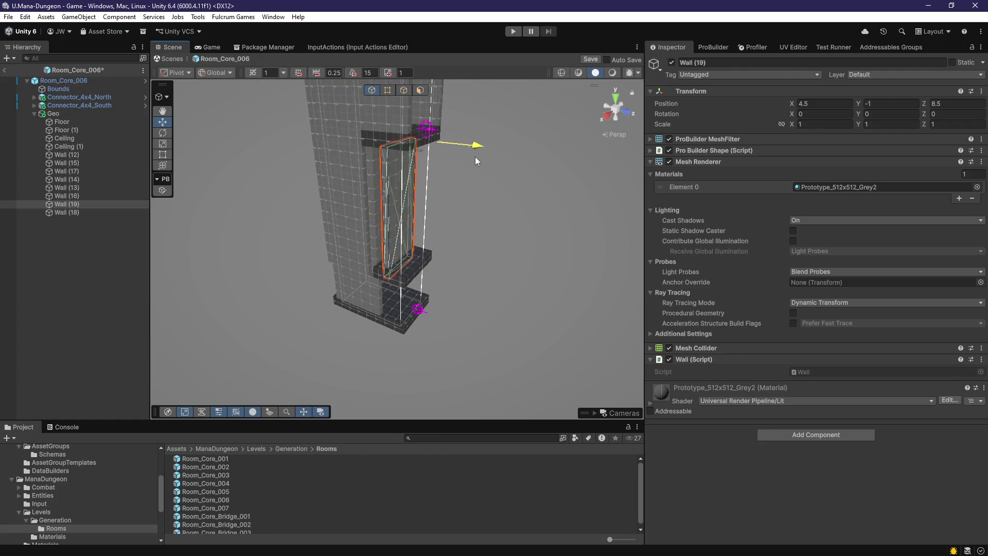
# Lower Wall (19) to Y -5, move it back to Z 9.5, and inspect Ceiling (1)
pyautogui.moveTo(467, 112); pyautogui.dragTo(476, 208)
pyautogui.moveTo(524, 132)
pyautogui.mouseDown()
pyautogui.moveTo(406, 178)
pyautogui.moveTo(435, 250)
pyautogui.moveTo(504, 307)
pyautogui.moveTo(364, 144)
pyautogui.mouseUp()
pyautogui.click(432, 248)
pyautogui.moveTo(513, 264)
pyautogui.keyDown('alt'); pyautogui.mouseDown()
pyautogui.moveTo(499, 242)
pyautogui.moveTo(493, 262)
pyautogui.moveTo(412, 239)
pyautogui.mouseUp(); pyautogui.keyUp('alt')
pyautogui.press('f')
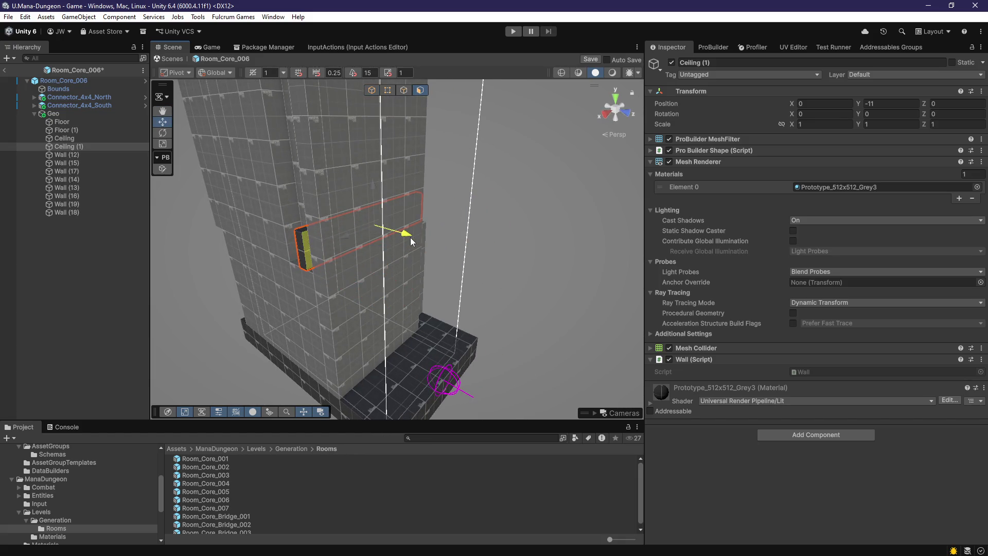
pyautogui.keyDown('alt'); pyautogui.moveTo(407, 276); pyautogui.dragTo(476, 268); pyautogui.keyUp('alt')
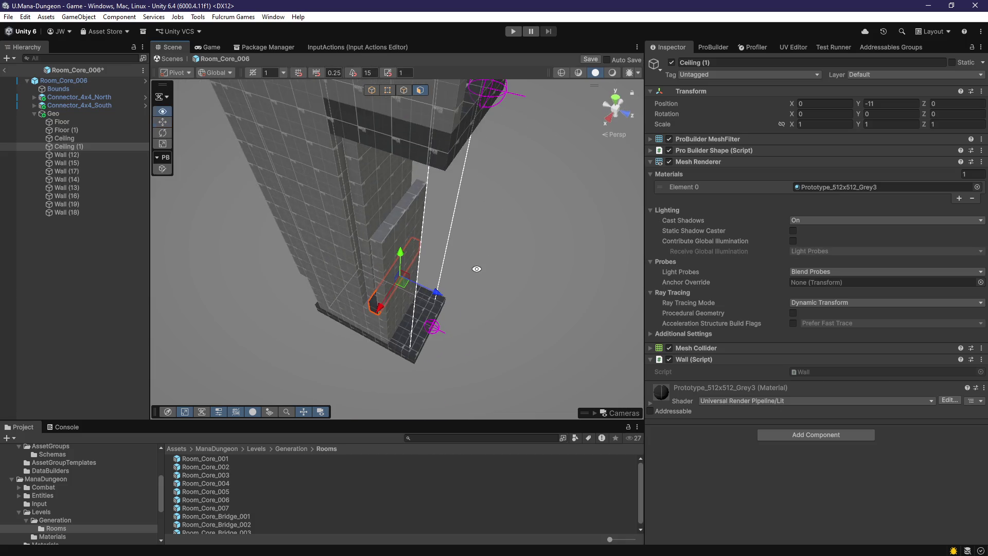
# Frame Wall (19) at eye level, then select Connector_4x4_South in the Hierarchy
pyautogui.click(394, 223)
pyautogui.press('f')
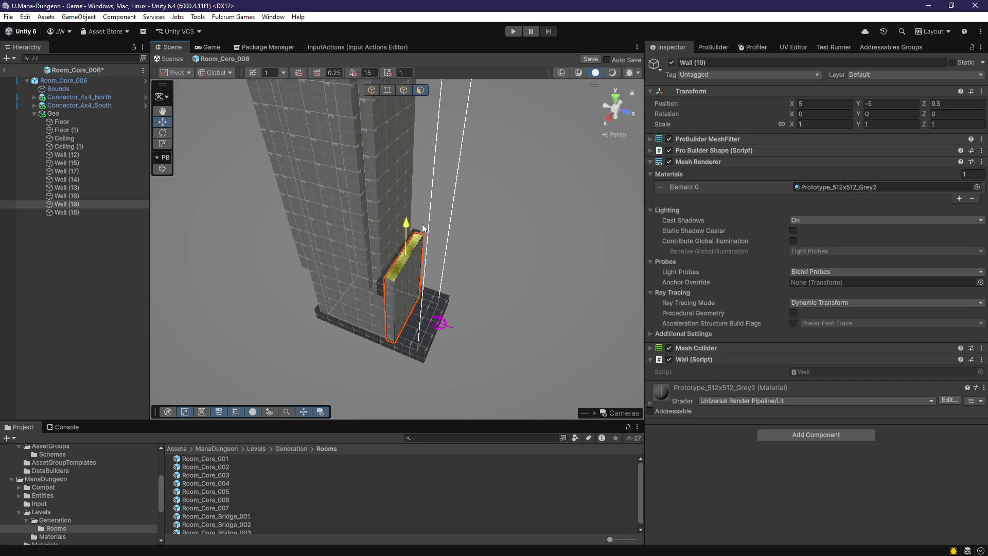
pyautogui.scroll(5, 427, 246)
pyautogui.moveTo(427, 247)
pyautogui.keyDown('alt'); pyautogui.mouseDown()
pyautogui.moveTo(462, 319)
pyautogui.moveTo(522, 324)
pyautogui.mouseUp(); pyautogui.keyUp('alt')
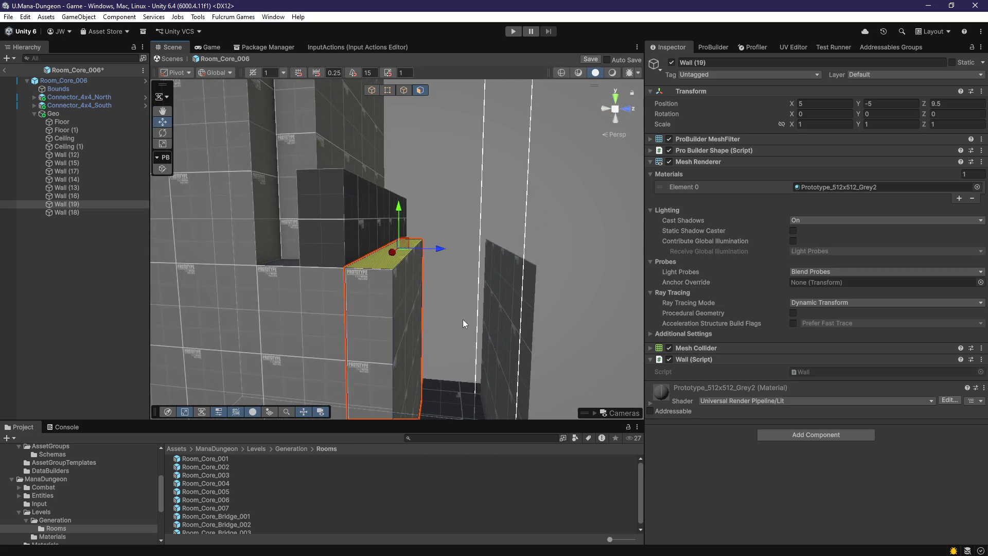
pyautogui.click(521, 320)
pyautogui.click(103, 104)
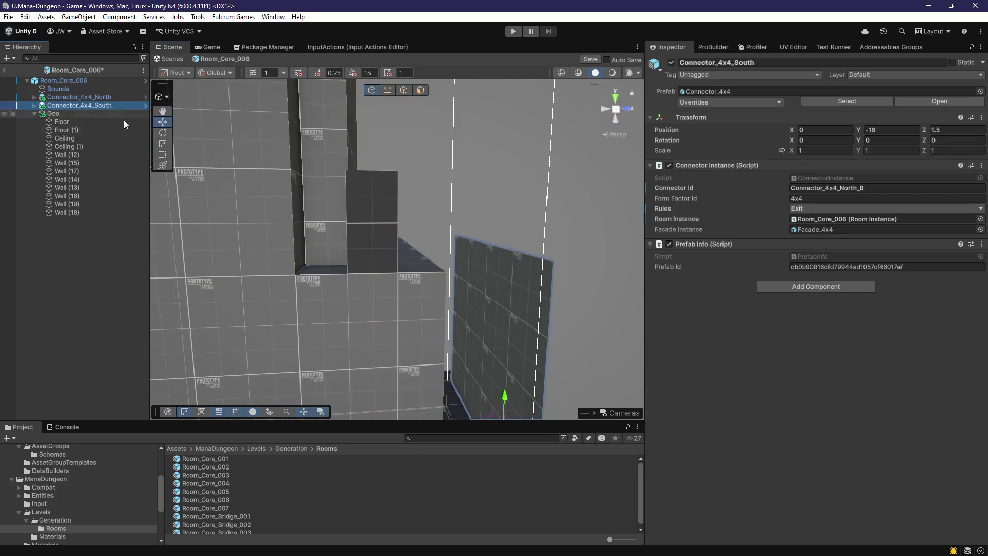
# Rotate Connector_4x4_South to Y 180 and move it along Z to -8
pyautogui.write('180')
pyautogui.press('Return')
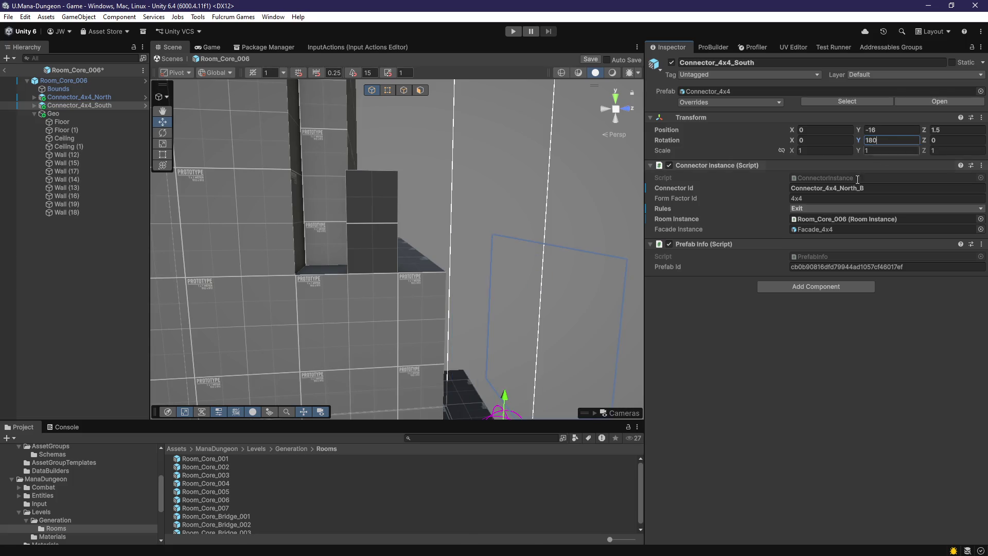
pyautogui.scroll(-5, 495, 349)
pyautogui.moveTo(259, 336)
pyautogui.mouseDown()
pyautogui.moveTo(288, 335)
pyautogui.moveTo(388, 371)
pyautogui.moveTo(378, 347)
pyautogui.mouseUp()
# Reselect Connector_4x4_South and nudge it along Z to -7, then to -6.5
pyautogui.click(387, 372)
pyautogui.click(378, 347)
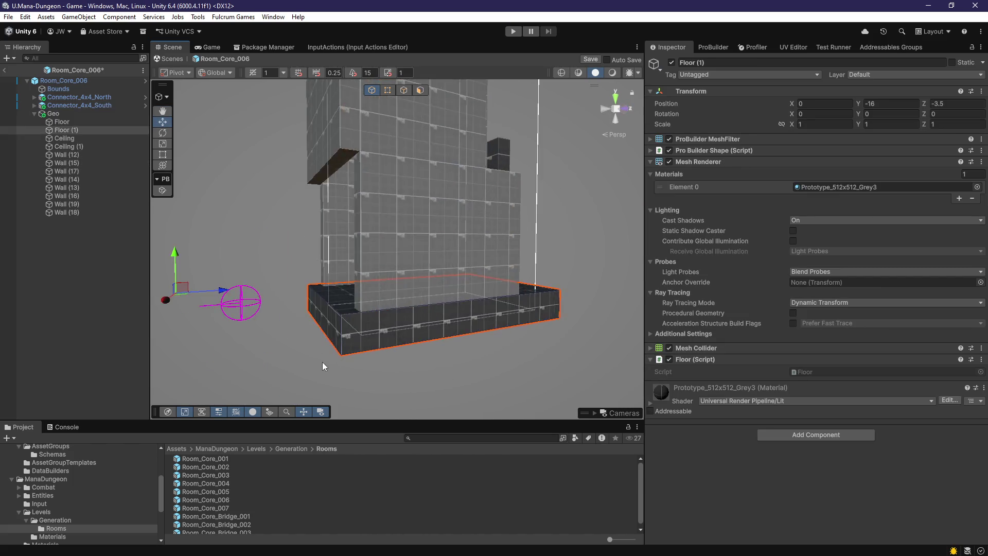
pyautogui.scroll(5, 320, 363)
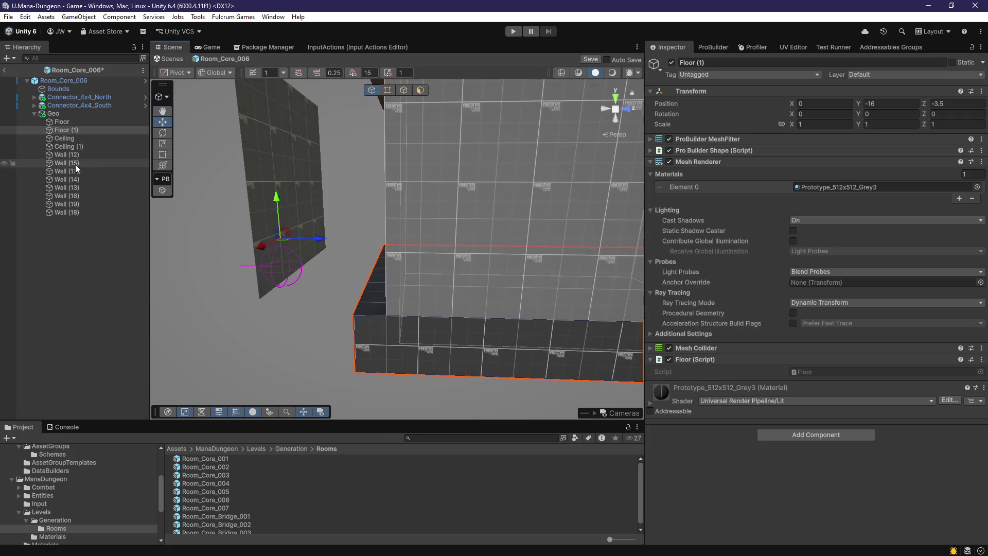
pyautogui.click(292, 190)
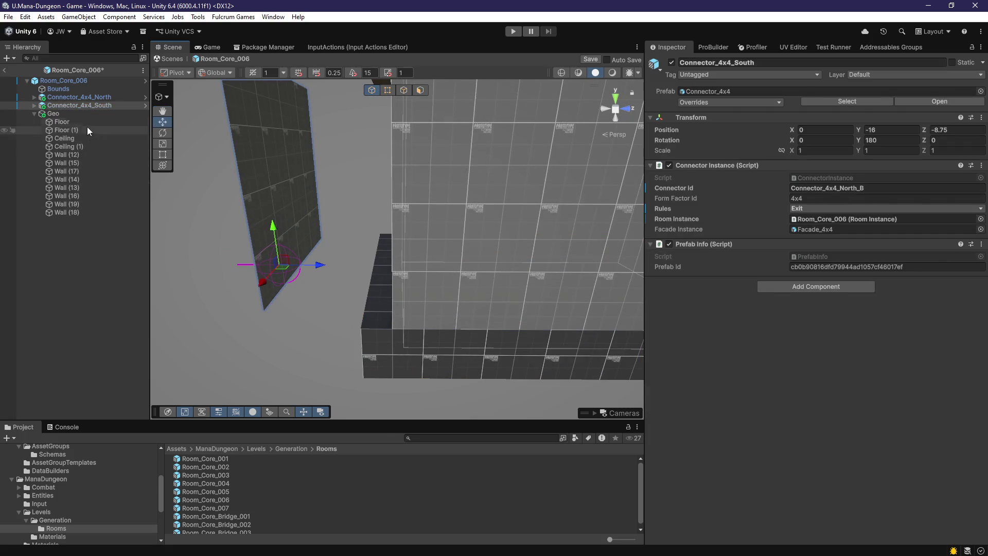
pyautogui.moveTo(319, 263); pyautogui.dragTo(426, 265)
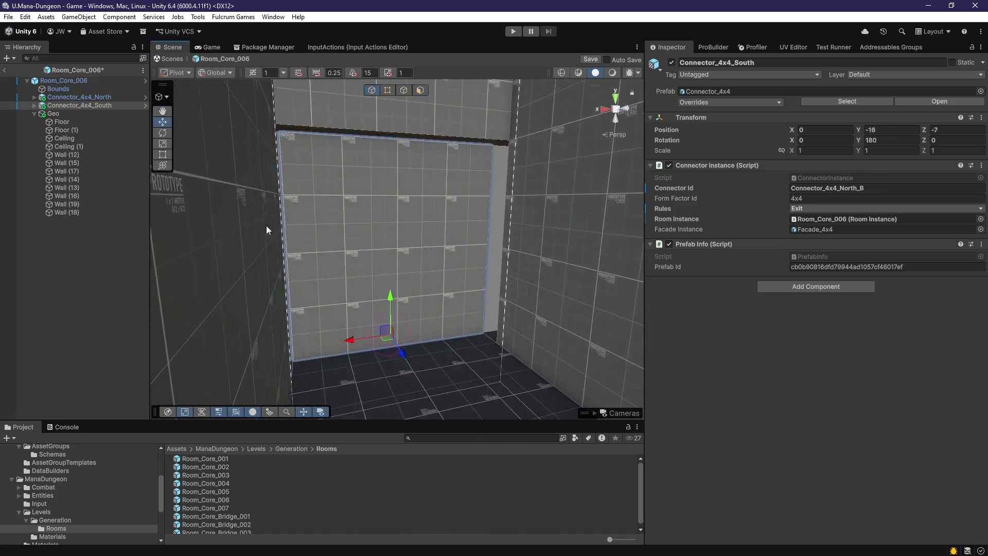
pyautogui.moveTo(267, 229); pyautogui.dragTo(330, 296)
pyautogui.moveTo(406, 350)
pyautogui.mouseDown()
pyautogui.moveTo(411, 357)
pyautogui.moveTo(683, 307)
pyautogui.moveTo(463, 355)
pyautogui.moveTo(469, 348)
pyautogui.moveTo(387, 344)
pyautogui.moveTo(346, 321)
pyautogui.mouseUp()
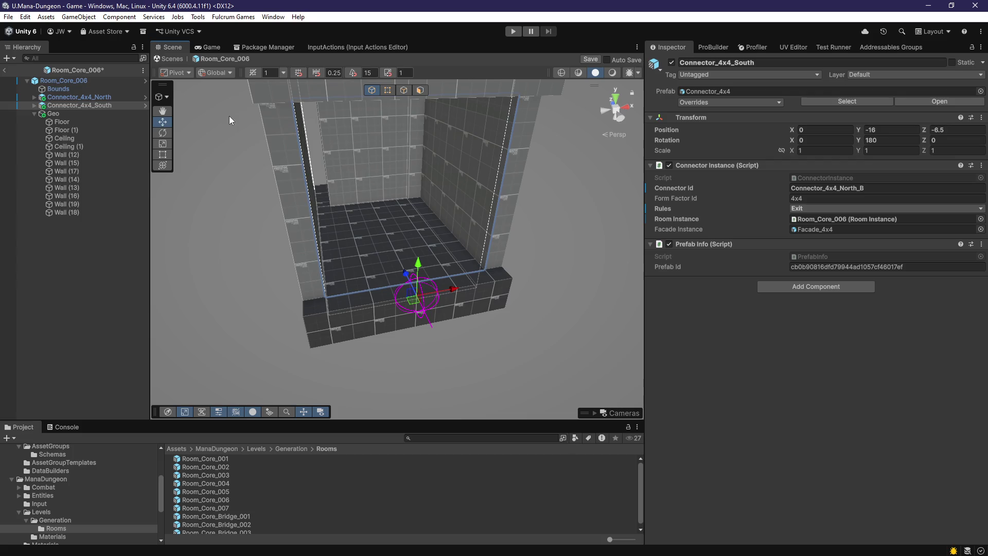
pyautogui.moveTo(321, 242); pyautogui.dragTo(295, 320)
pyautogui.click(295, 320)
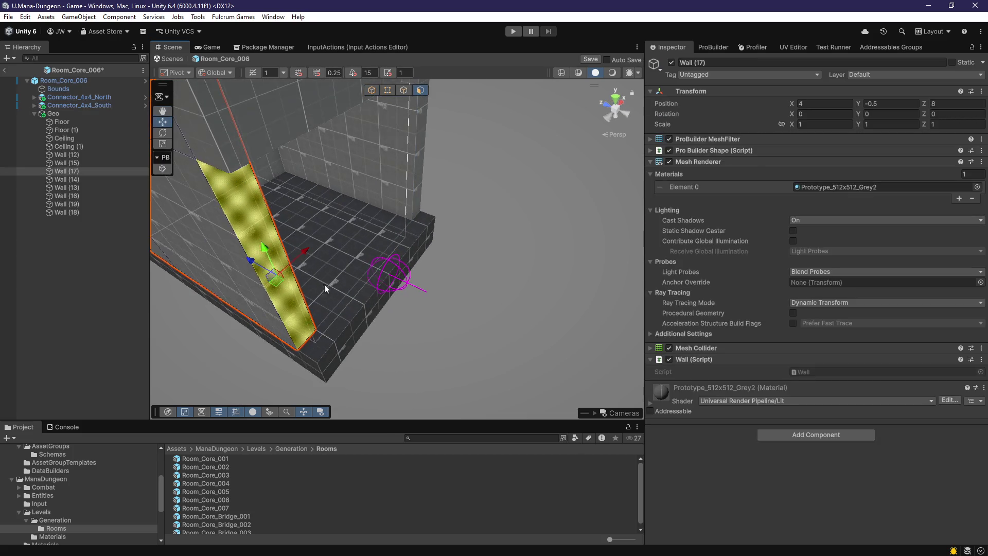
pyautogui.moveTo(264, 269)
pyautogui.mouseDown()
pyautogui.moveTo(502, 289)
pyautogui.moveTo(533, 242)
pyautogui.mouseUp()
pyautogui.click(533, 242)
pyautogui.press('f')
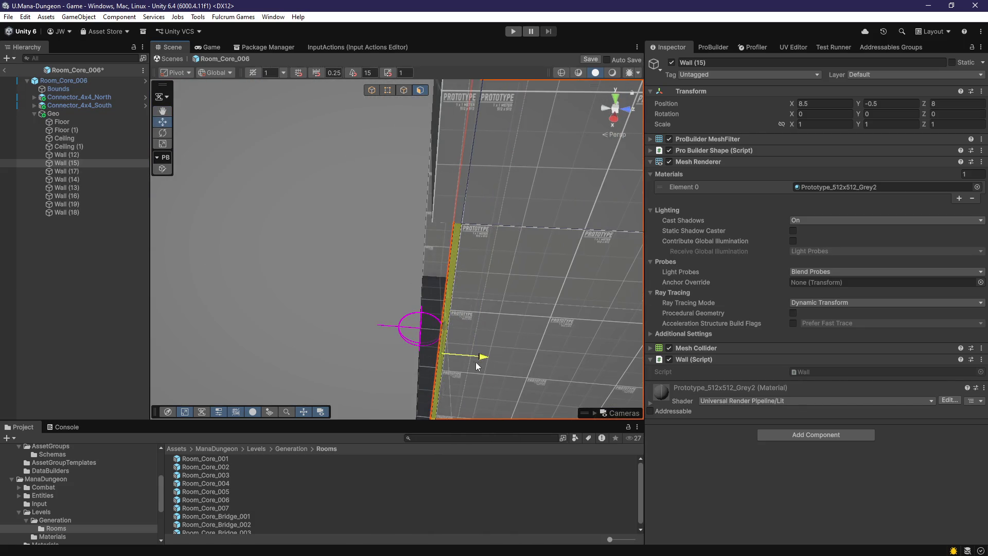
pyautogui.moveTo(477, 367)
pyautogui.mouseDown()
pyautogui.moveTo(331, 302)
pyautogui.moveTo(531, 293)
pyautogui.moveTo(411, 314)
pyautogui.moveTo(441, 293)
pyautogui.moveTo(364, 309)
pyautogui.moveTo(391, 268)
pyautogui.mouseUp()
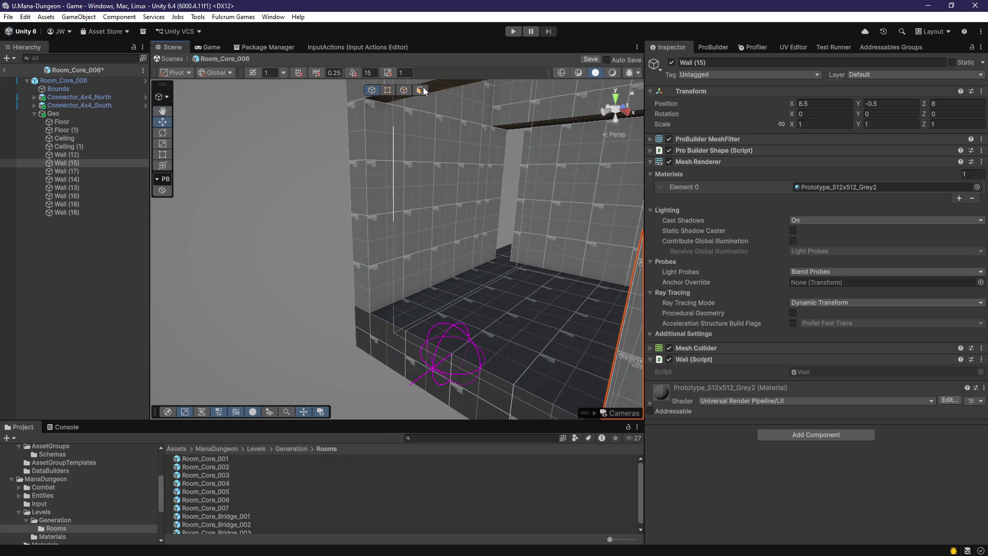
pyautogui.click(66, 205)
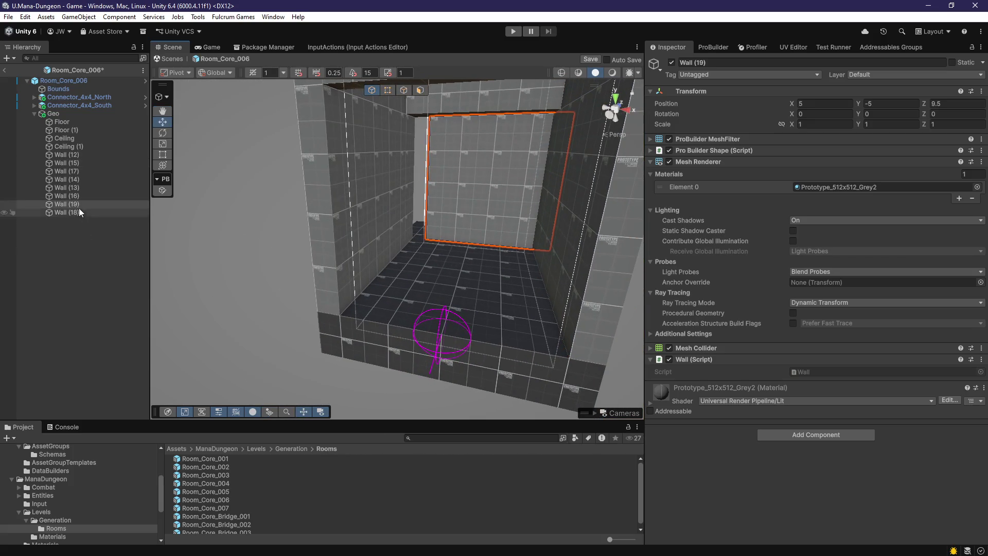
pyautogui.press('f')
pyautogui.moveTo(463, 268)
pyautogui.mouseDown()
pyautogui.moveTo(511, 268)
pyautogui.moveTo(331, 283)
pyautogui.moveTo(602, 282)
pyautogui.moveTo(461, 344)
pyautogui.moveTo(466, 279)
pyautogui.moveTo(445, 273)
pyautogui.mouseUp()
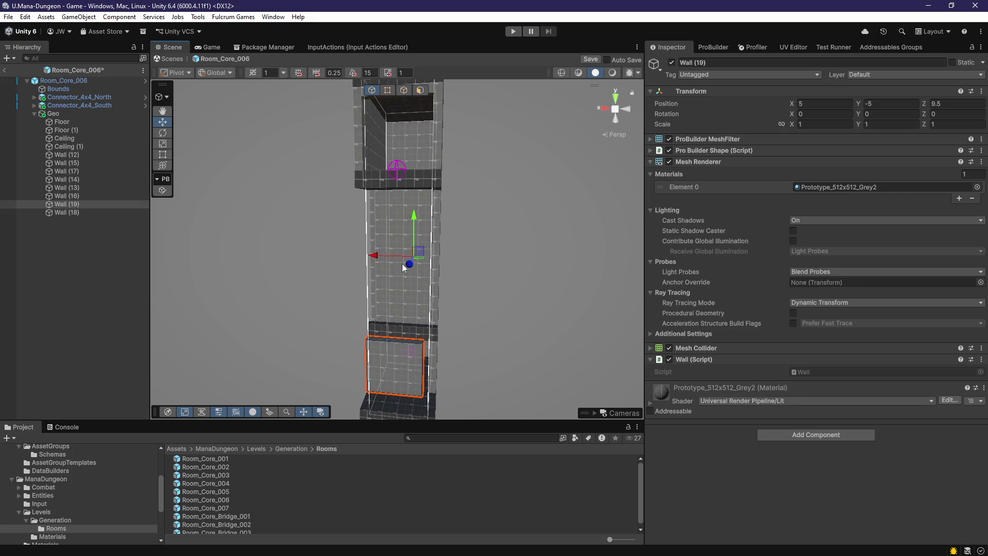
pyautogui.scroll(5, 386, 264)
pyautogui.moveTo(438, 304)
pyautogui.mouseDown()
pyautogui.moveTo(419, 257)
pyautogui.moveTo(407, 279)
pyautogui.moveTo(377, 254)
pyautogui.moveTo(304, 328)
pyautogui.moveTo(394, 335)
pyautogui.moveTo(414, 322)
pyautogui.moveTo(407, 340)
pyautogui.moveTo(345, 347)
pyautogui.moveTo(383, 315)
pyautogui.mouseUp()
pyautogui.click(417, 320)
pyautogui.moveTo(468, 321)
pyautogui.mouseDown()
pyautogui.moveTo(514, 286)
pyautogui.moveTo(448, 326)
pyautogui.moveTo(474, 331)
pyautogui.moveTo(344, 308)
pyautogui.moveTo(399, 260)
pyautogui.mouseUp()
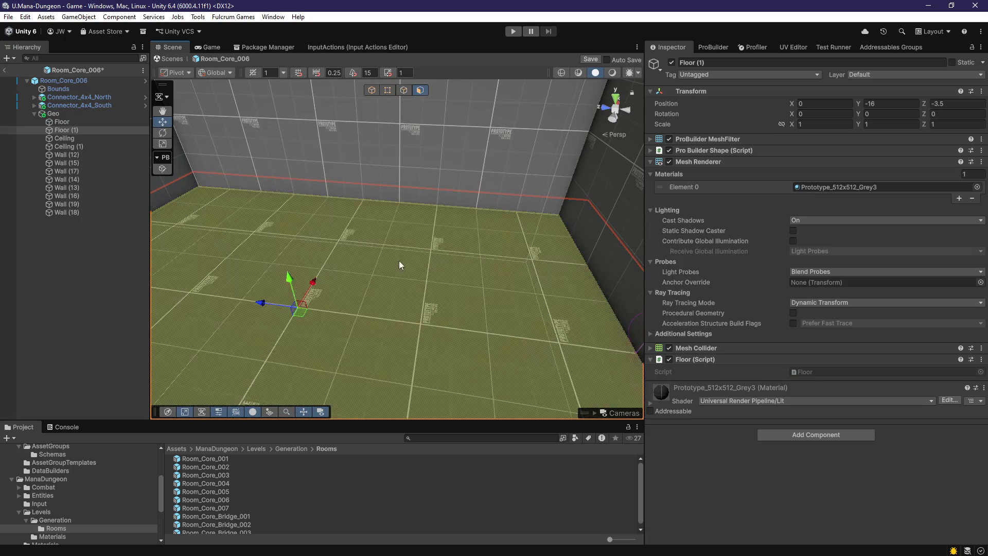
# In the UV editor, shift the floor texture and the Wall (17) face texture slightly
pyautogui.click(793, 47)
pyautogui.moveTo(820, 234); pyautogui.dragTo(818, 231)
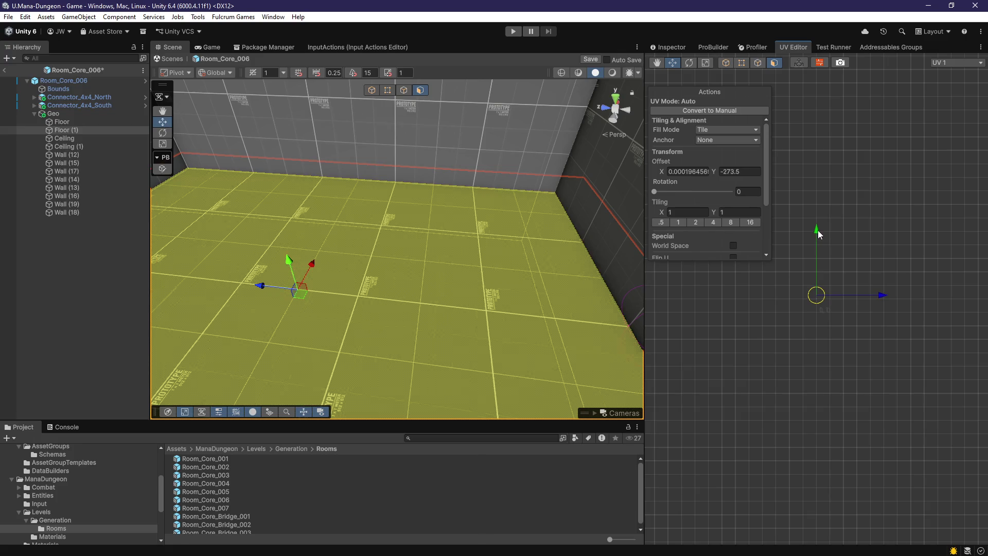
pyautogui.moveTo(407, 216)
pyautogui.mouseDown()
pyautogui.moveTo(397, 203)
pyautogui.moveTo(348, 202)
pyautogui.moveTo(452, 240)
pyautogui.moveTo(503, 274)
pyautogui.mouseUp()
pyautogui.click(441, 258)
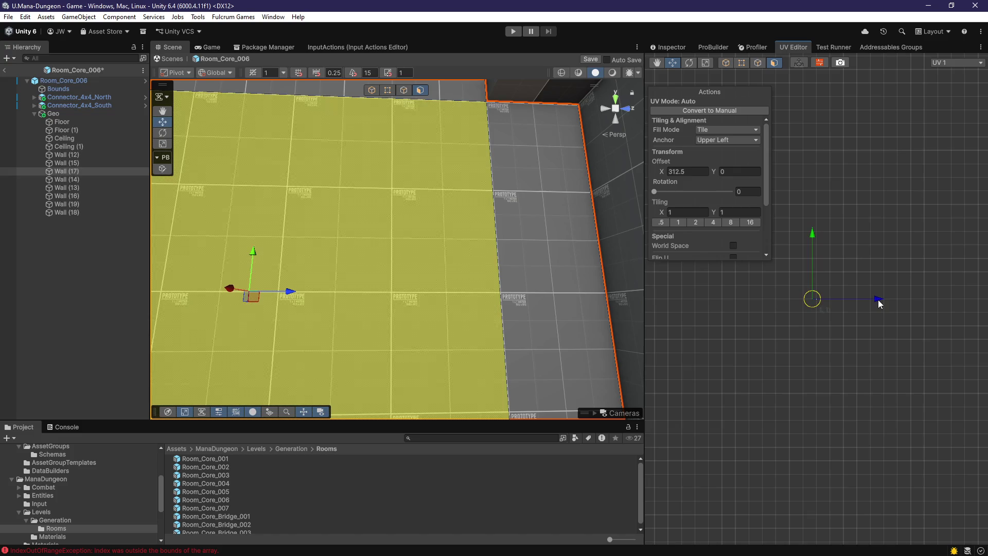
pyautogui.moveTo(880, 304); pyautogui.dragTo(881, 304)
# Select the Wall (18) face and bring the view close above the floor
pyautogui.moveTo(480, 309)
pyautogui.mouseDown()
pyautogui.moveTo(446, 221)
pyautogui.moveTo(460, 242)
pyautogui.mouseUp()
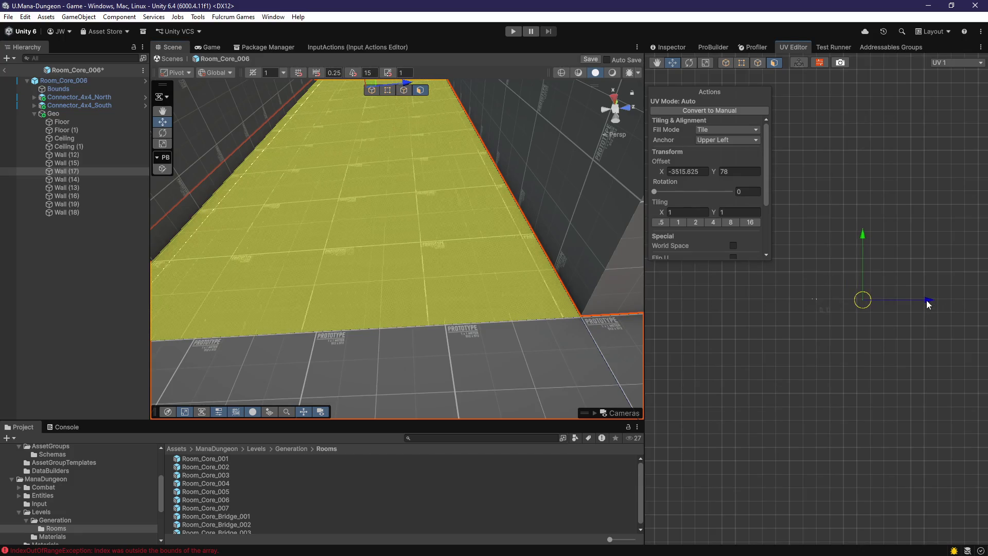
pyautogui.click(393, 278)
pyautogui.moveTo(393, 278)
pyautogui.mouseDown()
pyautogui.moveTo(353, 169)
pyautogui.moveTo(330, 176)
pyautogui.moveTo(296, 228)
pyautogui.moveTo(319, 216)
pyautogui.mouseUp()
pyautogui.moveTo(816, 298); pyautogui.dragTo(868, 311)
pyautogui.moveTo(463, 288)
pyautogui.mouseDown()
pyautogui.moveTo(452, 309)
pyautogui.moveTo(462, 326)
pyautogui.mouseUp()
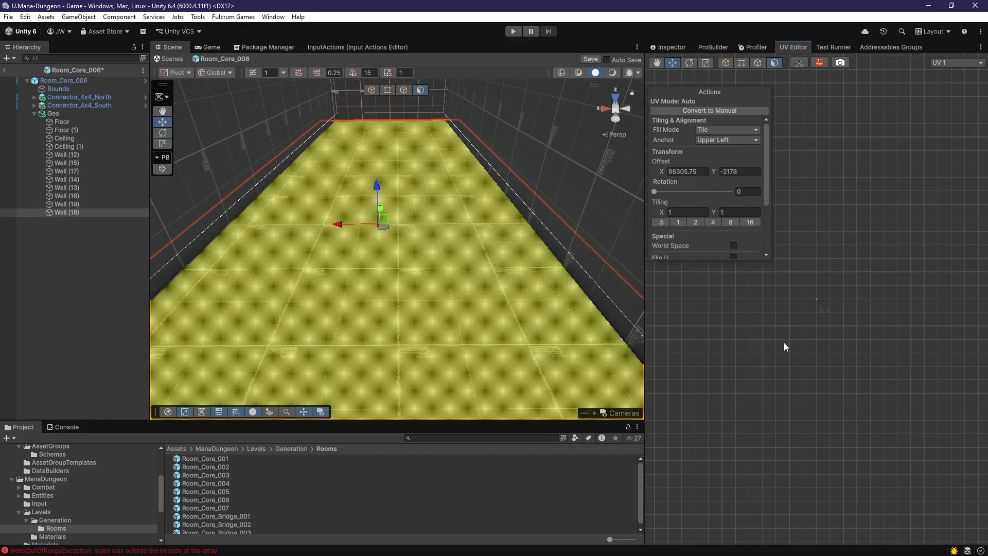
pyautogui.moveTo(403, 311)
pyautogui.mouseDown()
pyautogui.moveTo(391, 350)
pyautogui.moveTo(463, 379)
pyautogui.moveTo(466, 408)
pyautogui.mouseUp()
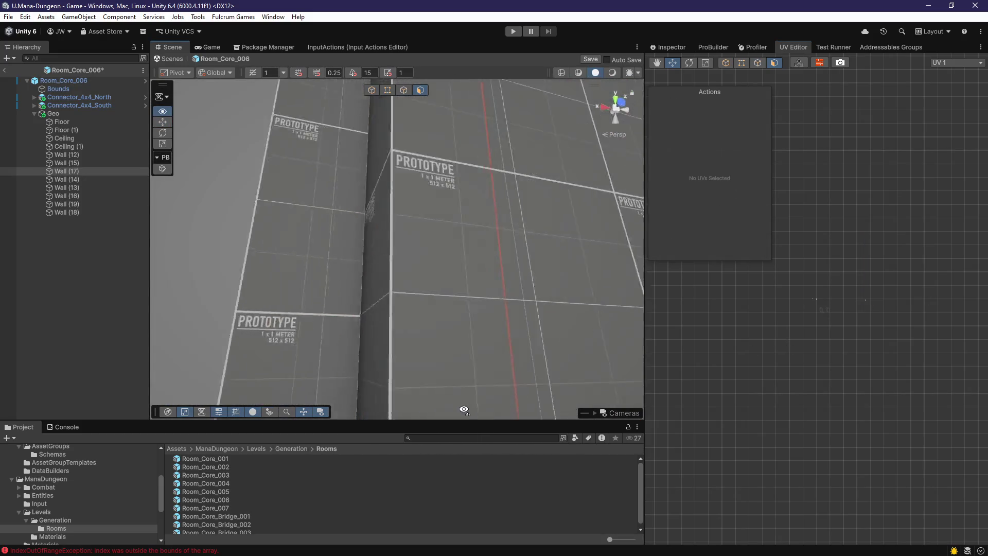
pyautogui.press('f')
# Clear the console errors and reset the UVs of the Wall (18) face
pyautogui.click(57, 427)
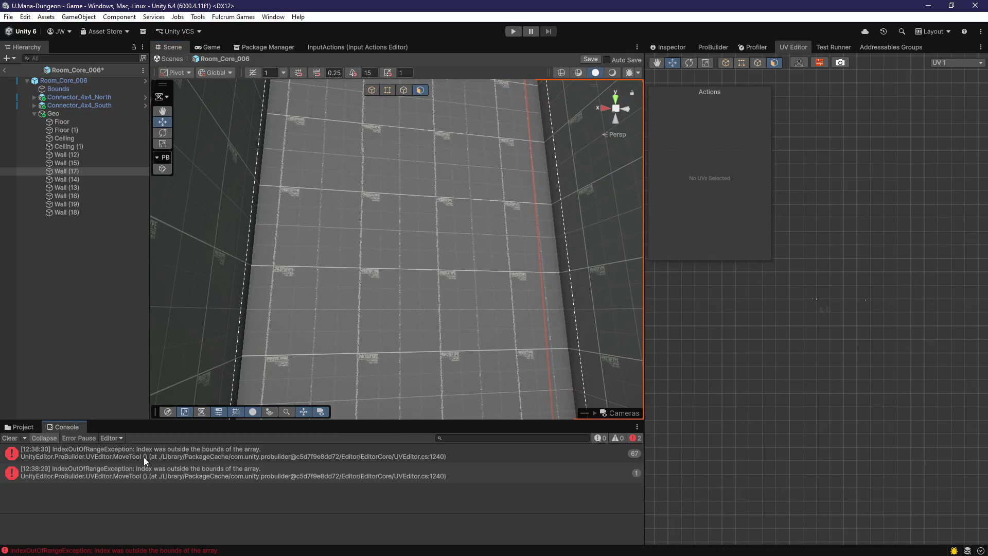
pyautogui.click(17, 437)
pyautogui.click(459, 282)
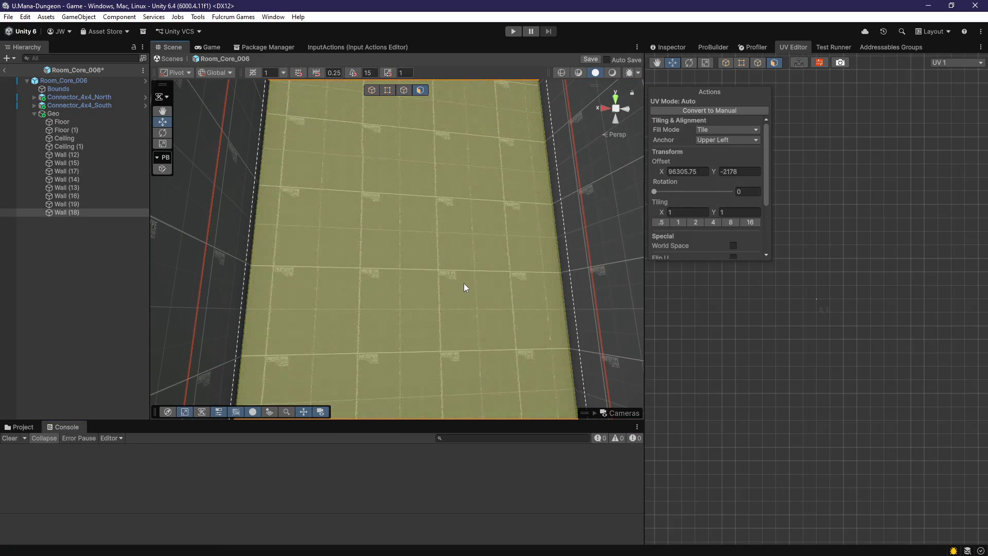
pyautogui.scroll(-4, 717, 115)
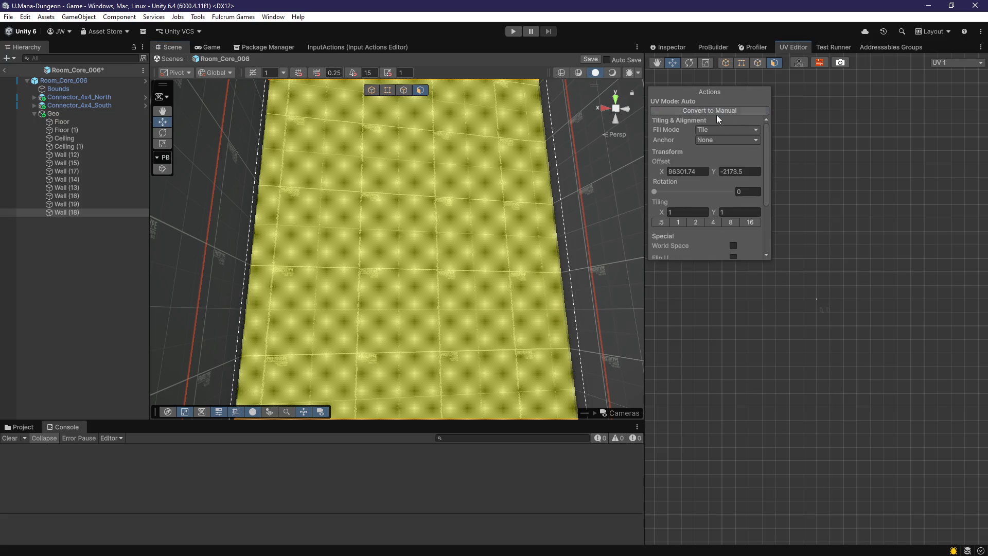
pyautogui.click(719, 254)
pyautogui.press('f')
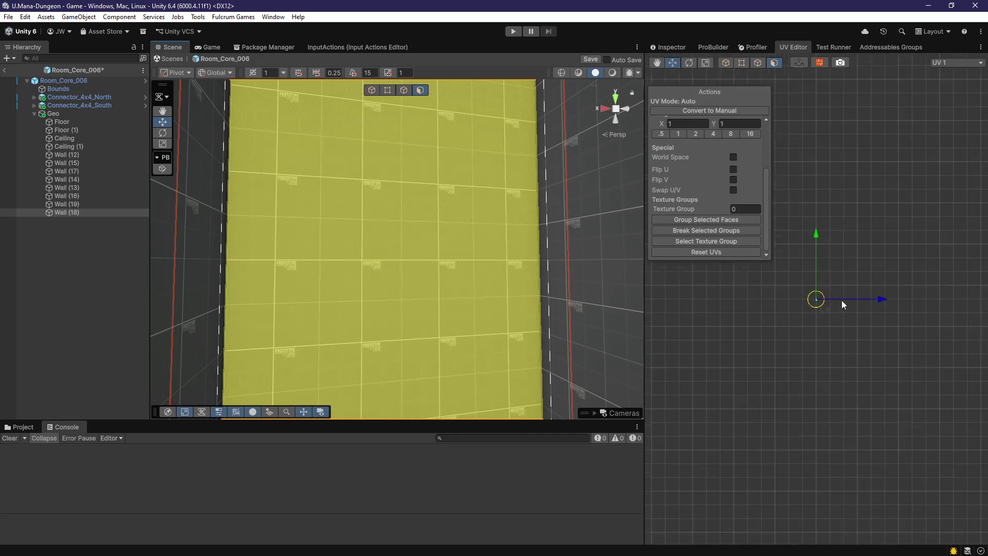
# Move the other UV shell left along X, then select the floor face
pyautogui.scroll(4, 816, 325)
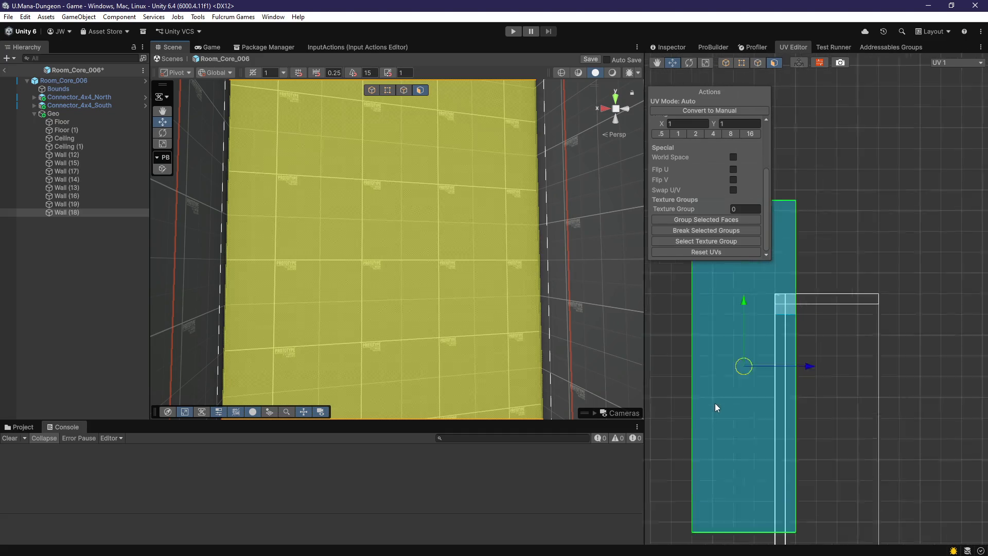
pyautogui.scroll(1, 794, 376)
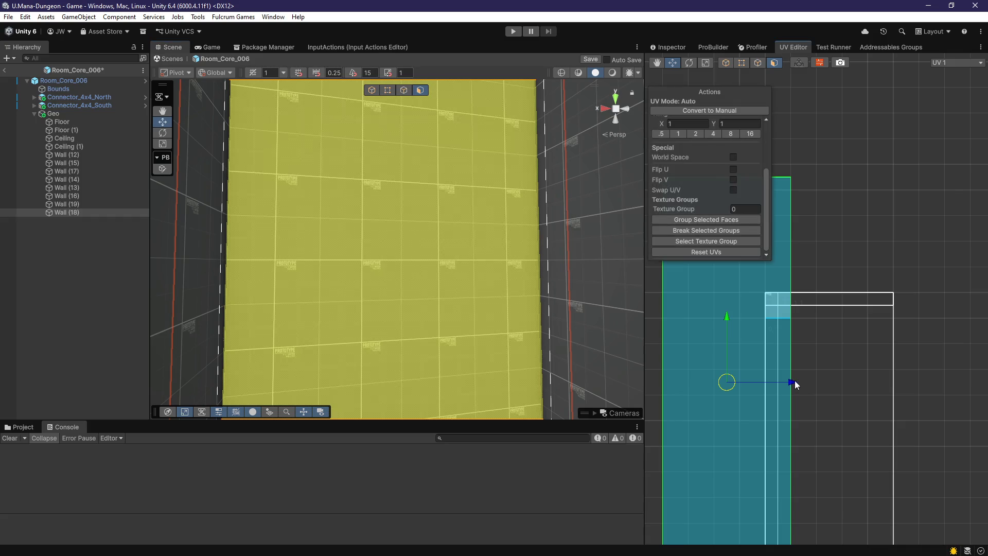
pyautogui.click(796, 385)
pyautogui.moveTo(795, 385); pyautogui.dragTo(781, 387)
pyautogui.moveTo(436, 312)
pyautogui.mouseDown()
pyautogui.moveTo(480, 360)
pyautogui.moveTo(561, 413)
pyautogui.moveTo(505, 440)
pyautogui.moveTo(434, 436)
pyautogui.moveTo(428, 254)
pyautogui.moveTo(399, 129)
pyautogui.moveTo(458, 249)
pyautogui.moveTo(239, 311)
pyautogui.moveTo(478, 304)
pyautogui.moveTo(270, 321)
pyautogui.moveTo(221, 304)
pyautogui.moveTo(555, 260)
pyautogui.moveTo(499, 392)
pyautogui.moveTo(286, 438)
pyautogui.moveTo(406, 293)
pyautogui.moveTo(361, 306)
pyautogui.moveTo(366, 254)
pyautogui.moveTo(474, 390)
pyautogui.moveTo(367, 329)
pyautogui.mouseUp()
pyautogui.click(408, 339)
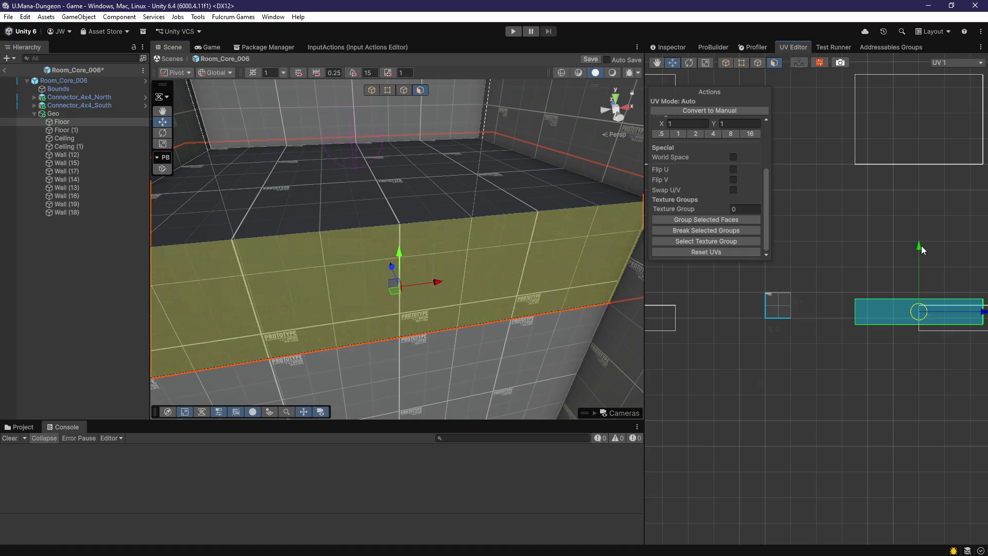
# Select and frame the wall, then pick its face for UV editing
pyautogui.moveTo(607, 288)
pyautogui.mouseDown()
pyautogui.moveTo(559, 301)
pyautogui.moveTo(327, 267)
pyautogui.moveTo(299, 218)
pyautogui.moveTo(341, 246)
pyautogui.mouseUp()
pyautogui.click(341, 245)
pyautogui.press('f')
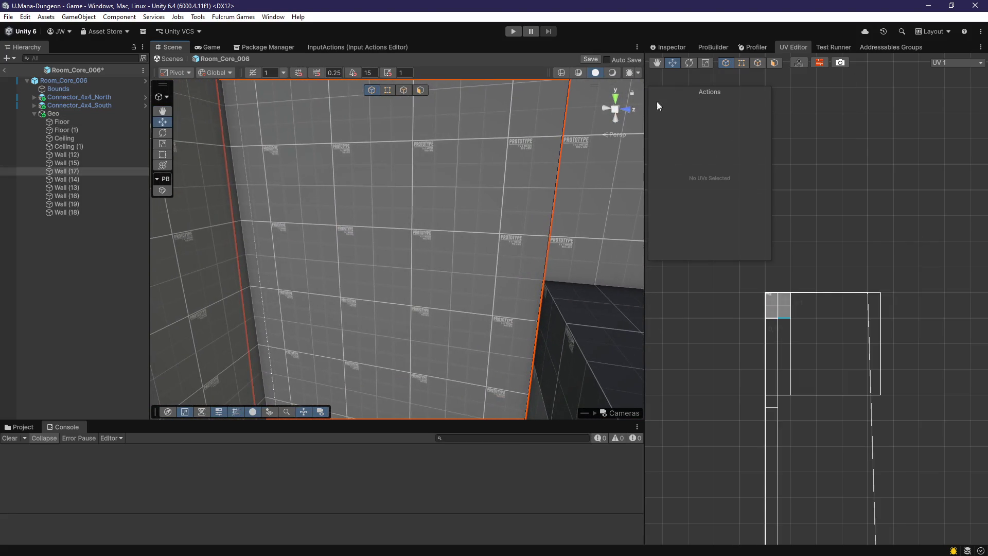
pyautogui.click(536, 202)
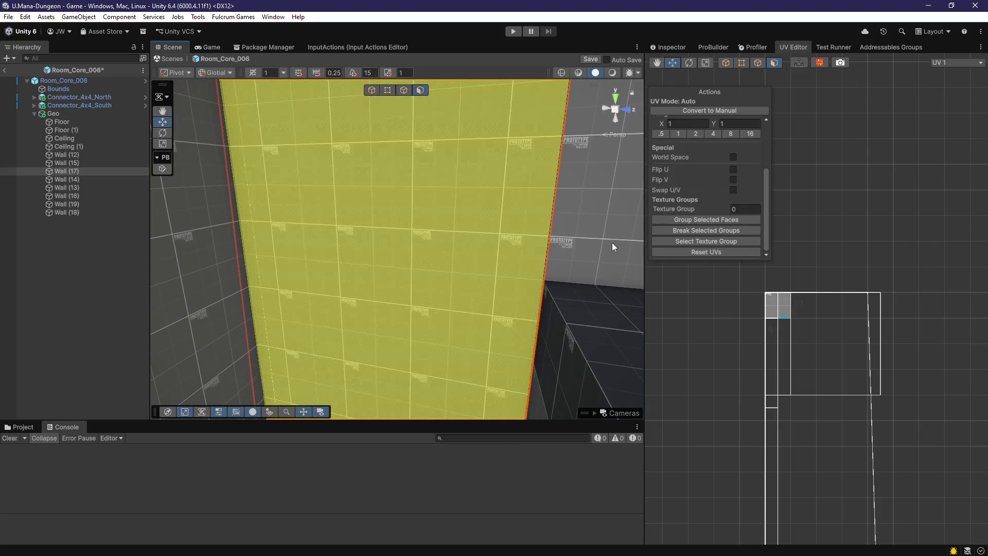
pyautogui.scroll(-5, 851, 315)
pyautogui.scroll(3, 856, 298)
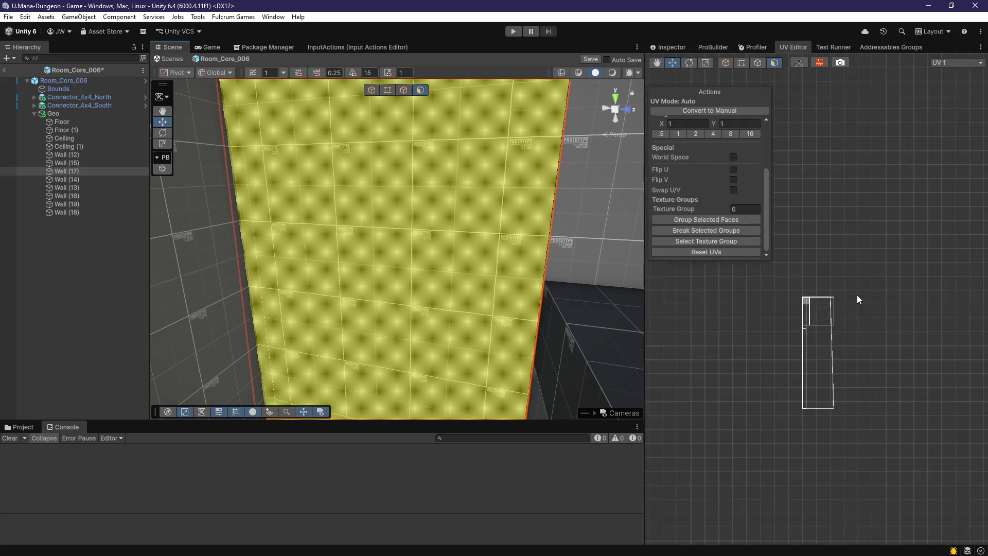
pyautogui.scroll(-3, 826, 350)
pyautogui.scroll(2, 826, 337)
pyautogui.scroll(4, 717, 164)
# Toggle the face UVs to manual and back to auto, reset them, and save the prefab
pyautogui.click(717, 111)
pyautogui.click(713, 111)
pyautogui.scroll(-3, 727, 238)
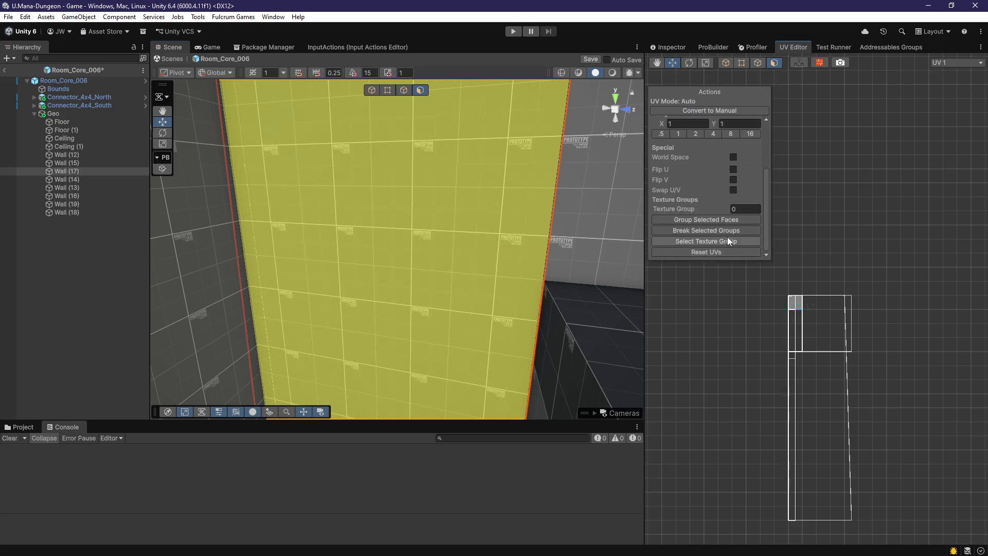
pyautogui.click(723, 252)
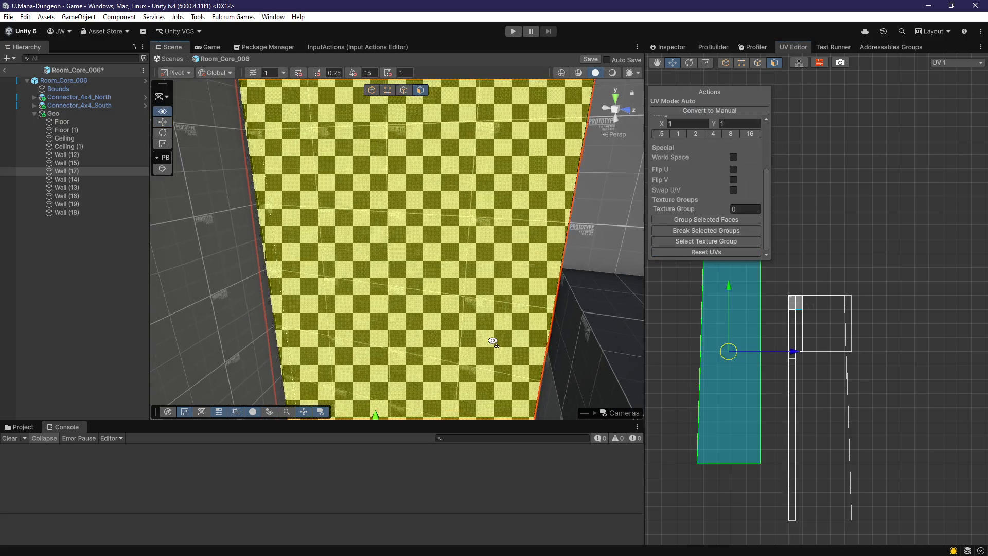
pyautogui.press('g')
pyautogui.press('f')
pyautogui.hotkey('ctrl', 's')
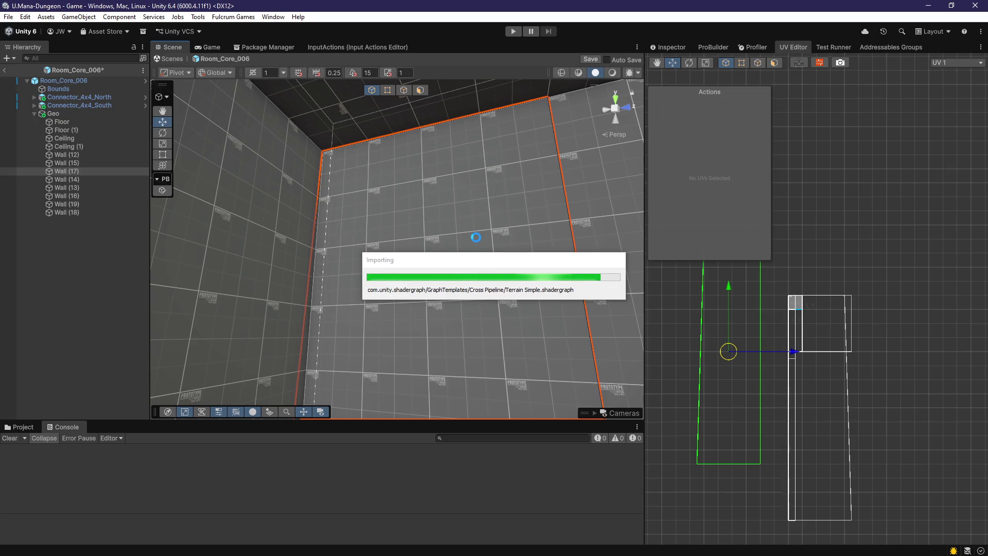
pyautogui.moveTo(476, 237)
pyautogui.mouseDown()
pyautogui.moveTo(441, 254)
pyautogui.moveTo(368, 421)
pyautogui.moveTo(663, 425)
pyautogui.moveTo(656, 404)
pyautogui.moveTo(510, 363)
pyautogui.mouseUp()
pyautogui.moveTo(381, 354)
pyautogui.mouseDown()
pyautogui.moveTo(412, 334)
pyautogui.moveTo(628, 324)
pyautogui.moveTo(523, 335)
pyautogui.mouseUp()
pyautogui.moveTo(584, 346)
pyautogui.mouseDown()
pyautogui.moveTo(652, 345)
pyautogui.moveTo(619, 343)
pyautogui.mouseUp()
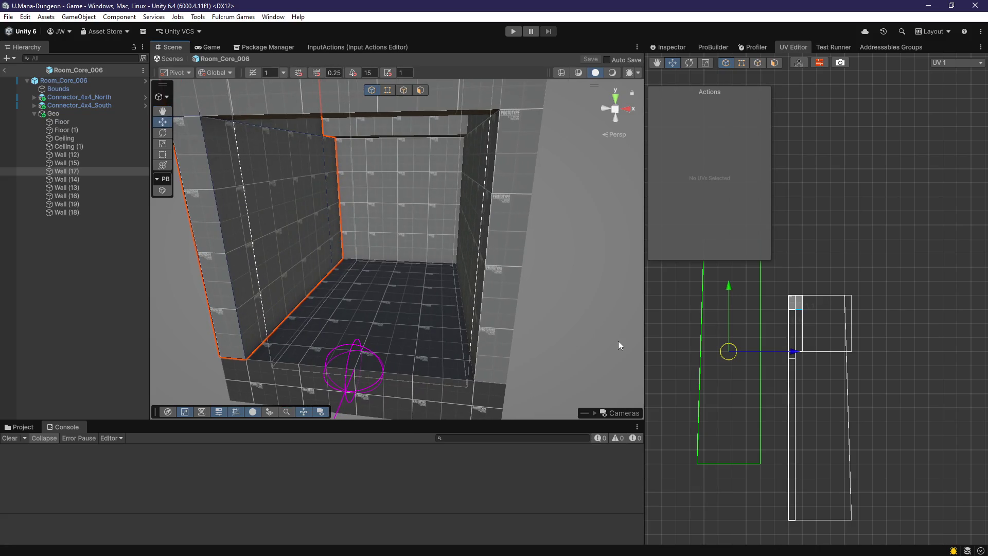
pyautogui.moveTo(587, 325)
pyautogui.mouseDown()
pyautogui.moveTo(415, 227)
pyautogui.moveTo(489, 301)
pyautogui.moveTo(548, 320)
pyautogui.moveTo(485, 315)
pyautogui.moveTo(456, 340)
pyautogui.moveTo(431, 259)
pyautogui.moveTo(427, 284)
pyautogui.moveTo(452, 269)
pyautogui.moveTo(364, 289)
pyautogui.moveTo(319, 350)
pyautogui.moveTo(346, 342)
pyautogui.mouseUp()
pyautogui.click(347, 342)
pyautogui.click(420, 90)
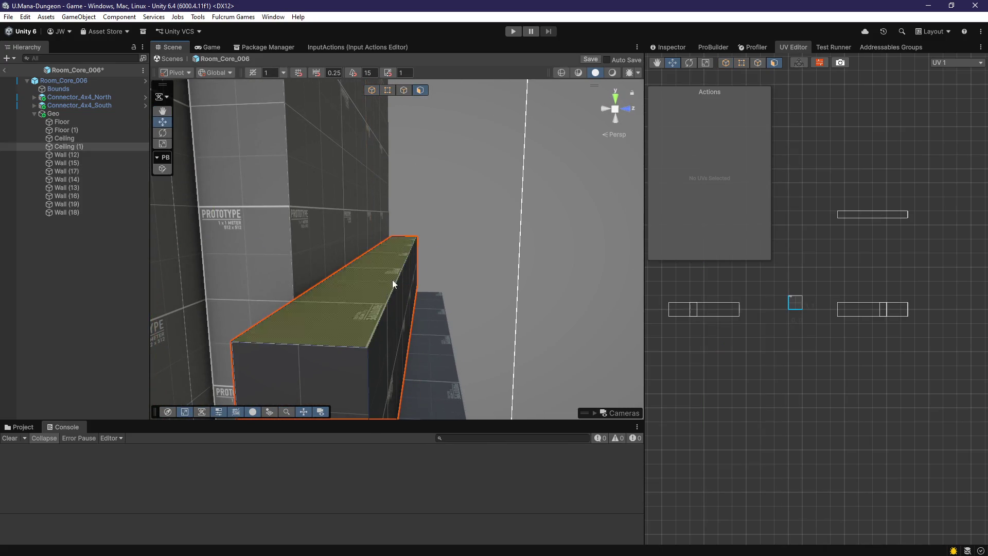
pyautogui.click(397, 271)
pyautogui.press('f')
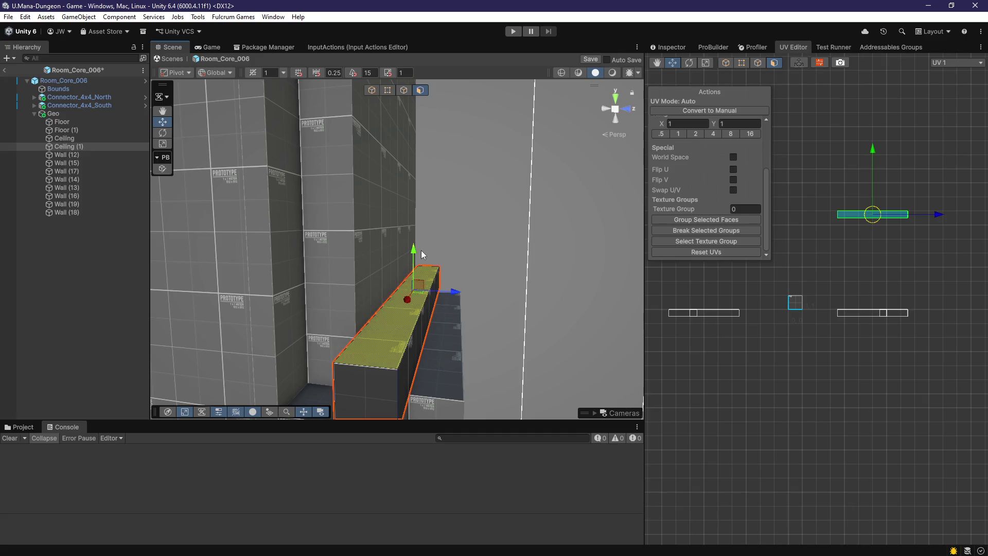
pyautogui.press('Escape')
pyautogui.moveTo(516, 325)
pyautogui.mouseDown()
pyautogui.moveTo(476, 186)
pyautogui.moveTo(342, 326)
pyautogui.moveTo(371, 391)
pyautogui.mouseUp()
pyautogui.moveTo(597, 515)
pyautogui.mouseDown()
pyautogui.moveTo(707, 485)
pyautogui.moveTo(584, 422)
pyautogui.moveTo(484, 422)
pyautogui.moveTo(520, 447)
pyautogui.moveTo(441, 302)
pyautogui.moveTo(412, 288)
pyautogui.mouseUp()
pyautogui.moveTo(308, 257)
pyautogui.mouseDown()
pyautogui.moveTo(391, 269)
pyautogui.moveTo(326, 238)
pyautogui.moveTo(441, 233)
pyautogui.moveTo(397, 260)
pyautogui.mouseUp()
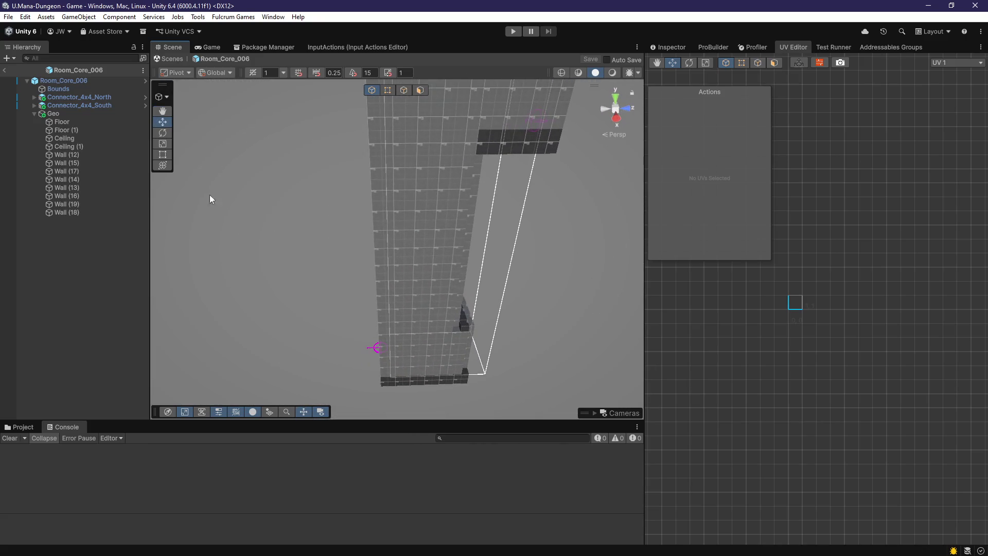
# Exit prefab mode and rename Room_Core_007 to Room_Core_008 in the Hierarchy
pyautogui.click(85, 89)
pyautogui.click(23, 427)
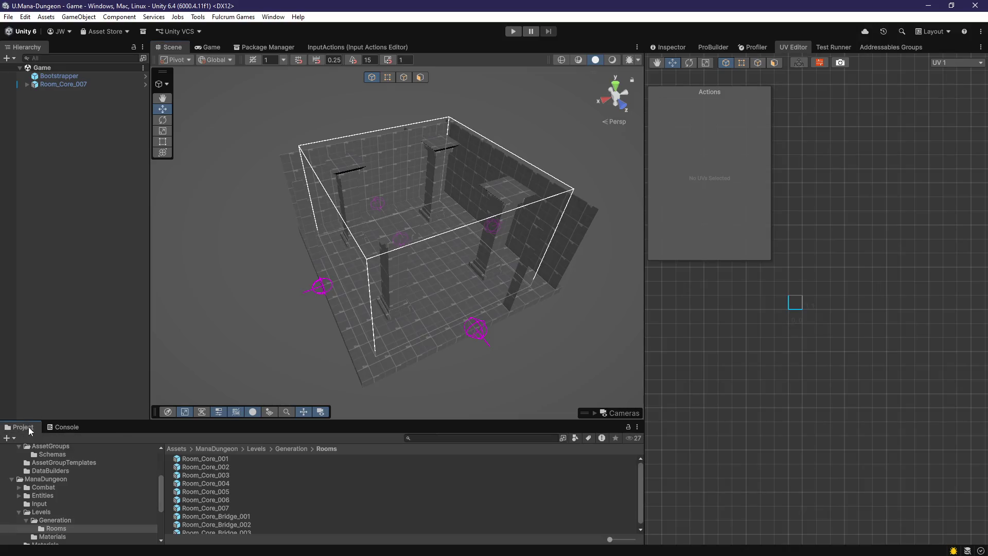
pyautogui.click(77, 85)
pyautogui.click(82, 84)
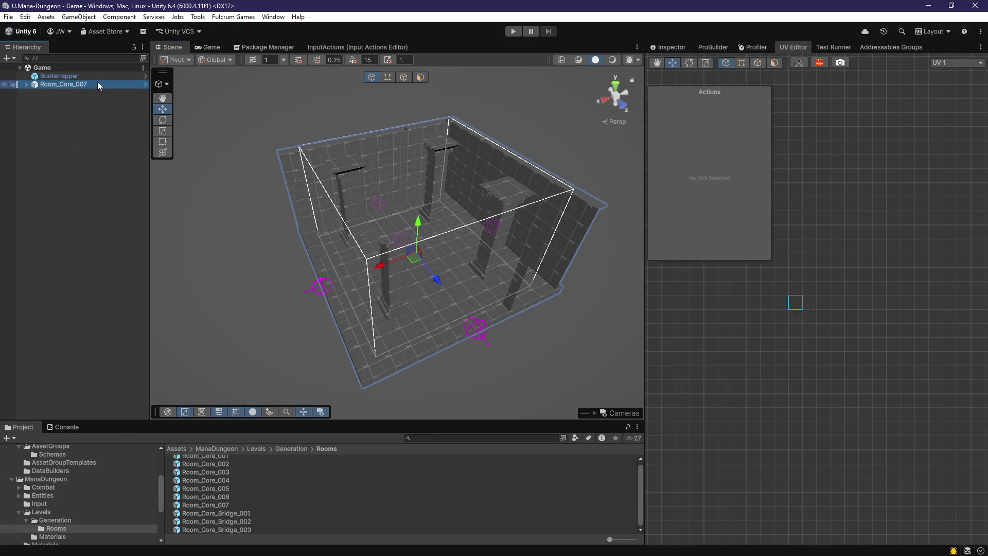
pyautogui.press('BackSpace')
pyautogui.write('8')
pyautogui.press('Return')
pyautogui.click(78, 140)
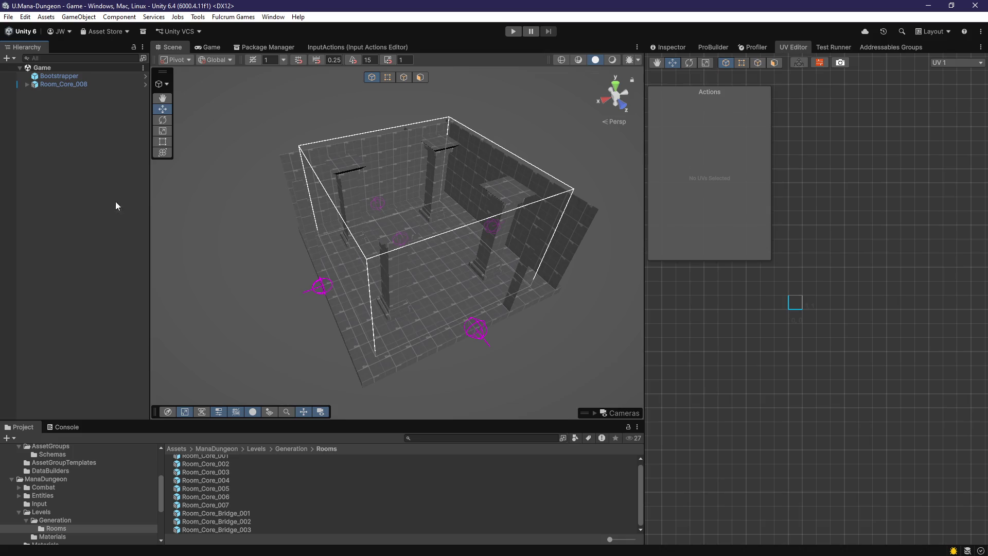
# Orbit and zoom around Room_Core_008 to inspect it
pyautogui.scroll(-2, 329, 297)
pyautogui.moveTo(388, 354); pyautogui.dragTo(386, 315)
pyautogui.scroll(3, 390, 317)
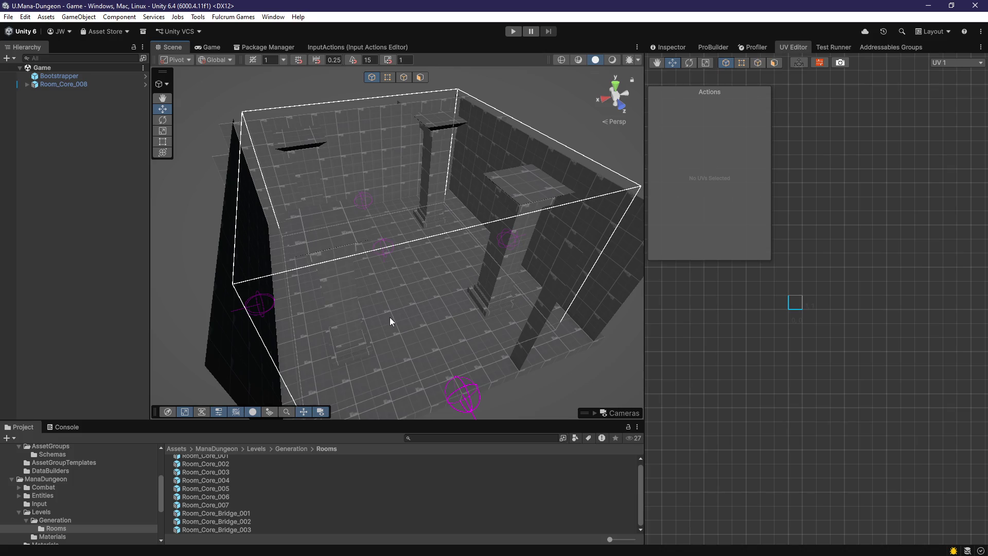
pyautogui.moveTo(408, 306)
pyautogui.mouseDown()
pyautogui.moveTo(430, 269)
pyautogui.moveTo(461, 288)
pyautogui.moveTo(363, 264)
pyautogui.mouseUp()
pyautogui.scroll(5, 461, 288)
# Delete Column (0)–(3) and the extra Connector_4x4_West (1)
pyautogui.click(354, 246)
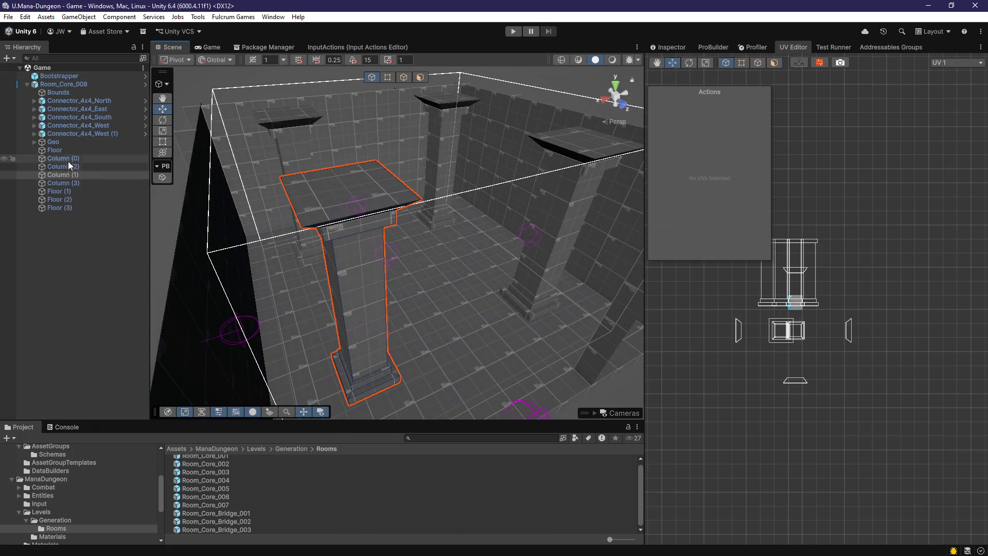
pyautogui.keyDown('shift'); pyautogui.click(70, 183); pyautogui.keyUp('shift')
pyautogui.press('Delete')
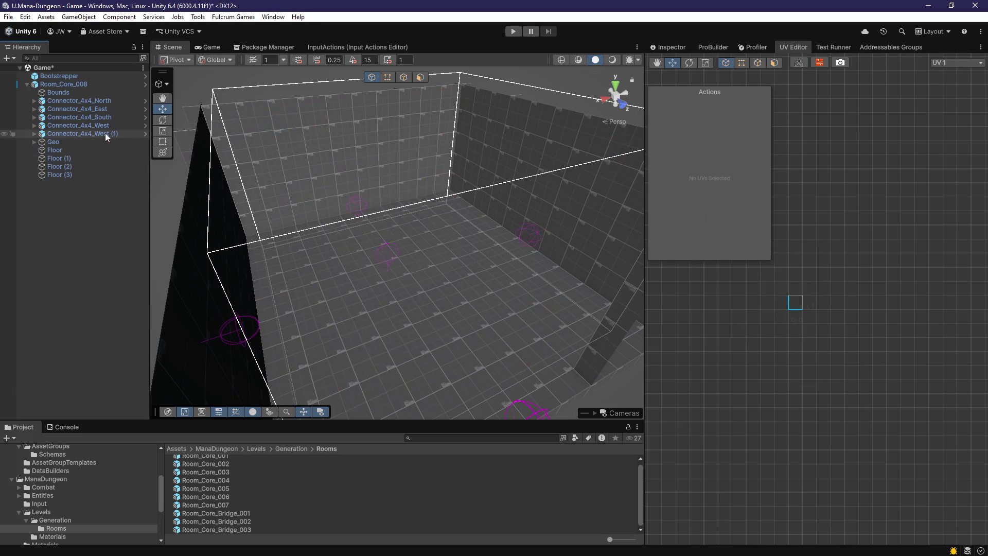
pyautogui.press('Delete')
# Select one of the room's walls and duplicate it with Ctrl+D
pyautogui.moveTo(359, 227); pyautogui.dragTo(325, 255)
pyautogui.click(390, 276)
pyautogui.moveTo(390, 276)
pyautogui.mouseDown()
pyautogui.moveTo(385, 283)
pyautogui.moveTo(403, 227)
pyautogui.moveTo(481, 234)
pyautogui.moveTo(467, 256)
pyautogui.moveTo(449, 203)
pyautogui.moveTo(450, 224)
pyautogui.moveTo(413, 231)
pyautogui.moveTo(440, 248)
pyautogui.moveTo(468, 195)
pyautogui.moveTo(489, 370)
pyautogui.moveTo(436, 218)
pyautogui.moveTo(388, 257)
pyautogui.moveTo(445, 242)
pyautogui.moveTo(553, 187)
pyautogui.mouseUp()
pyautogui.click(409, 230)
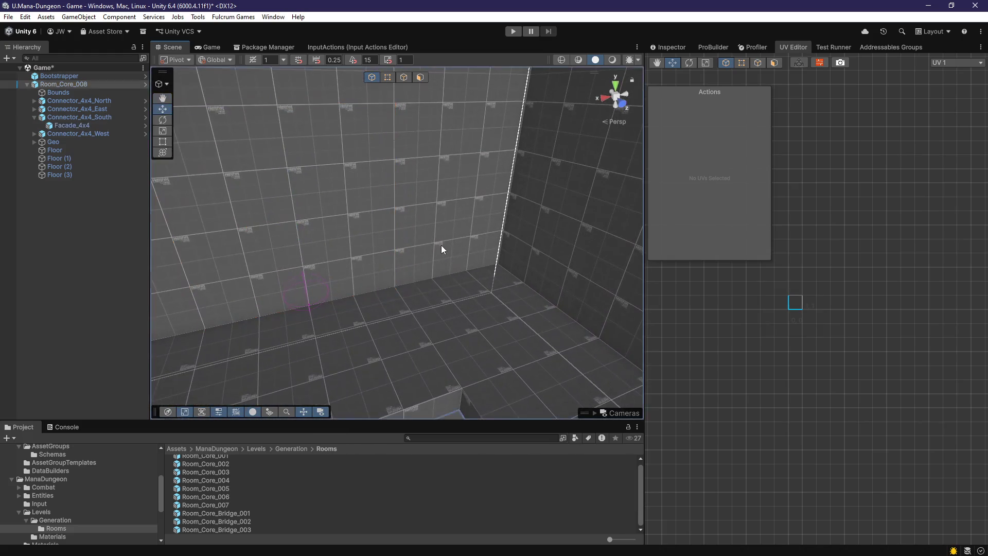
pyautogui.click(441, 249)
pyautogui.hotkey('ctrl', 'd')
# Inspect the new wall from above and edge-on, then select Floor (2)
pyautogui.moveTo(633, 103)
pyautogui.mouseDown()
pyautogui.moveTo(467, 342)
pyautogui.moveTo(463, 134)
pyautogui.moveTo(462, 150)
pyautogui.mouseUp()
pyautogui.moveTo(422, 78)
pyautogui.mouseDown()
pyautogui.moveTo(452, 206)
pyautogui.moveTo(487, 234)
pyautogui.moveTo(514, 158)
pyautogui.moveTo(473, 344)
pyautogui.moveTo(439, 245)
pyautogui.mouseUp()
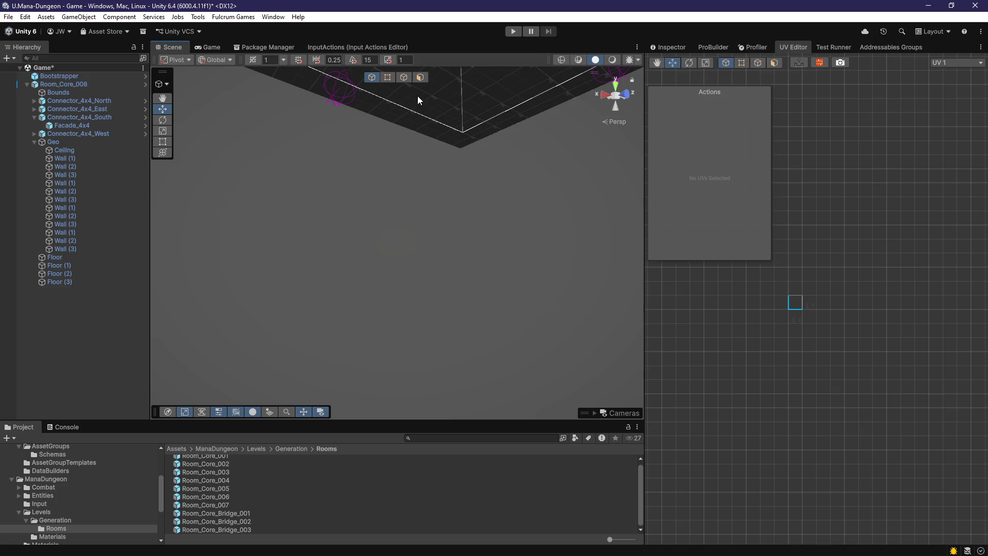
pyautogui.moveTo(416, 100); pyautogui.dragTo(436, 199)
pyautogui.click(437, 202)
# Duplicate Floor (2) into a new slab and switch ProBuilder to face selection
pyautogui.hotkey('ctrl', 'd')
pyautogui.moveTo(320, 205)
pyautogui.mouseDown()
pyautogui.moveTo(345, 318)
pyautogui.moveTo(411, 267)
pyautogui.moveTo(502, 318)
pyautogui.mouseUp()
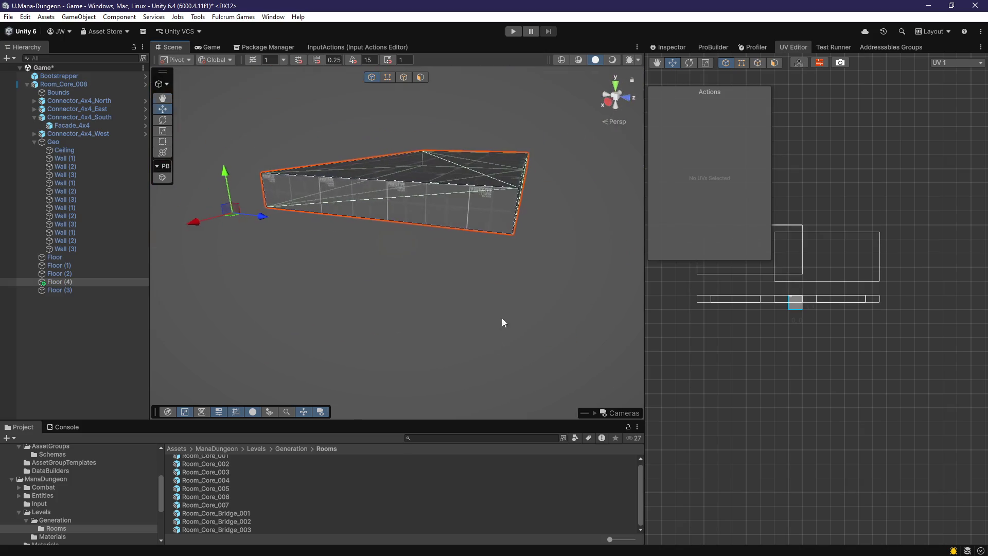
pyautogui.click(420, 78)
pyautogui.moveTo(438, 134)
pyautogui.mouseDown()
pyautogui.moveTo(487, 204)
pyautogui.moveTo(442, 170)
pyautogui.moveTo(533, 231)
pyautogui.moveTo(415, 222)
pyautogui.moveTo(362, 258)
pyautogui.moveTo(404, 256)
pyautogui.mouseUp()
# Select the new slab's side, top and bottom faces and the panel's broad face
pyautogui.click(487, 204)
pyautogui.click(368, 273)
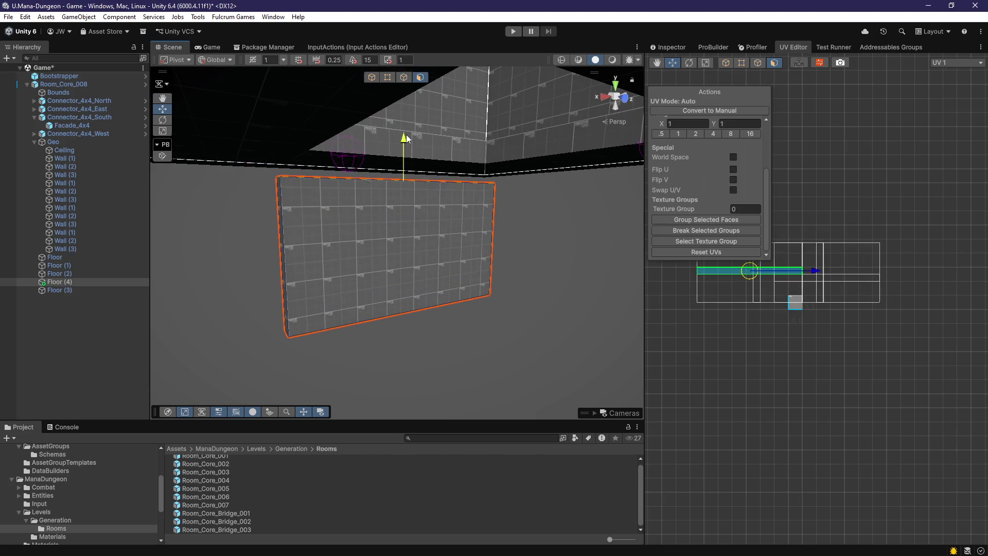
pyautogui.moveTo(410, 128)
pyautogui.mouseDown()
pyautogui.moveTo(447, 293)
pyautogui.moveTo(421, 206)
pyautogui.moveTo(391, 169)
pyautogui.moveTo(408, 159)
pyautogui.moveTo(419, 220)
pyautogui.moveTo(416, 213)
pyautogui.mouseUp()
pyautogui.click(397, 191)
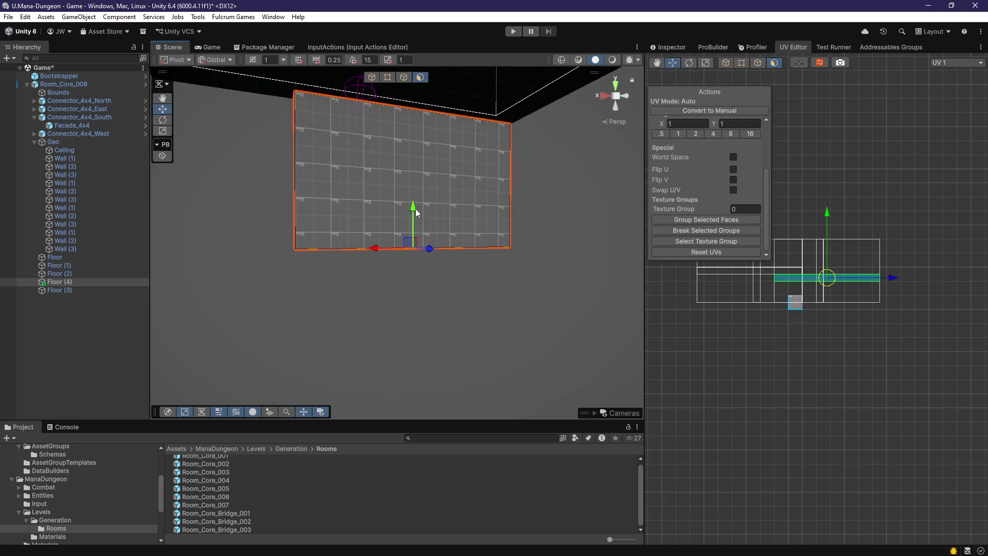
pyautogui.click(338, 263)
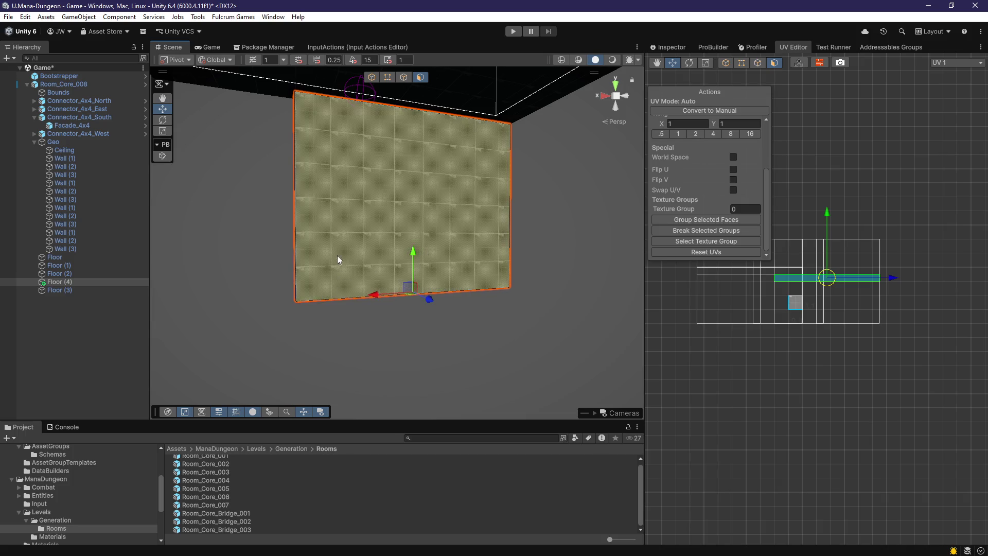
pyautogui.moveTo(335, 239)
pyautogui.mouseDown()
pyautogui.moveTo(380, 278)
pyautogui.moveTo(364, 346)
pyautogui.moveTo(375, 334)
pyautogui.moveTo(335, 312)
pyautogui.mouseUp()
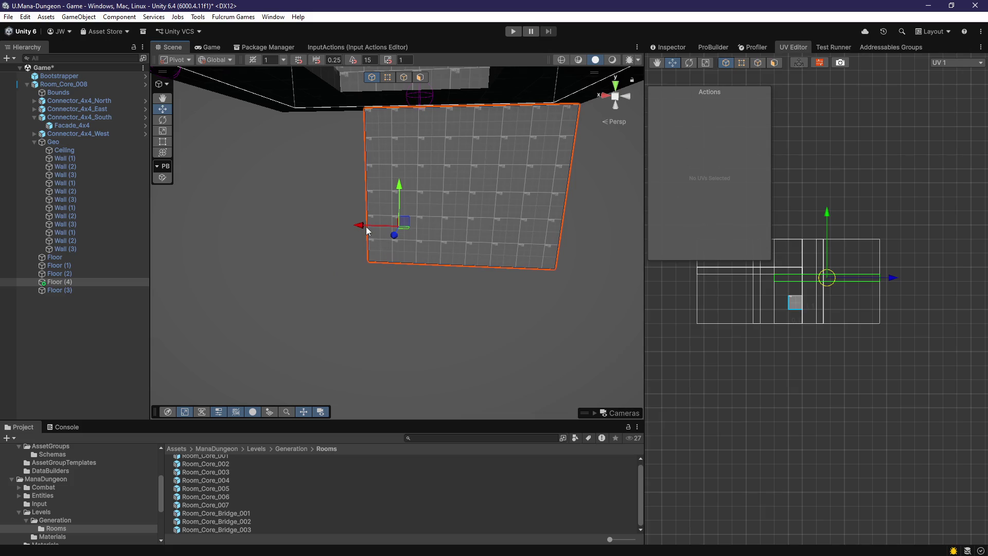
pyautogui.moveTo(467, 228)
pyautogui.mouseDown()
pyautogui.moveTo(481, 226)
pyautogui.moveTo(503, 264)
pyautogui.moveTo(486, 178)
pyautogui.moveTo(489, 116)
pyautogui.moveTo(440, 206)
pyautogui.moveTo(650, 225)
pyautogui.moveTo(626, 261)
pyautogui.moveTo(640, 134)
pyautogui.mouseUp()
# Close and reopen the ProBuilder actions list, and glance at the console warnings
pyautogui.moveTo(221, 29)
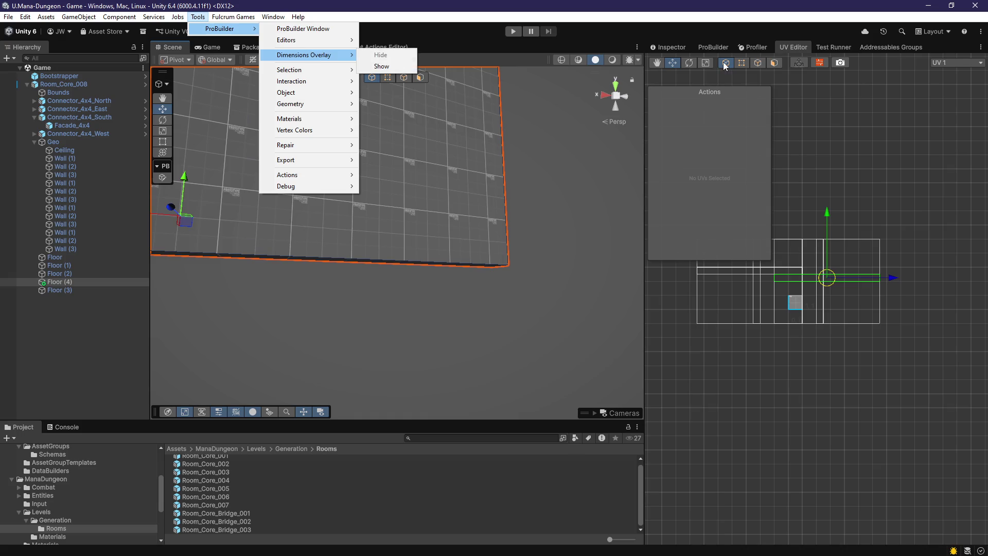
pyautogui.click(716, 46)
pyautogui.click(711, 45)
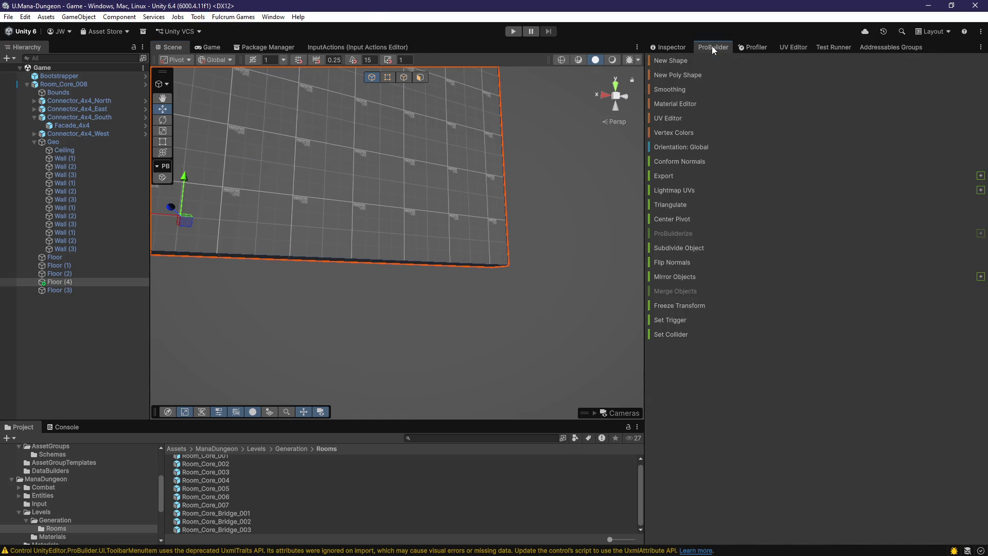
pyautogui.moveTo(438, 250); pyautogui.dragTo(416, 253)
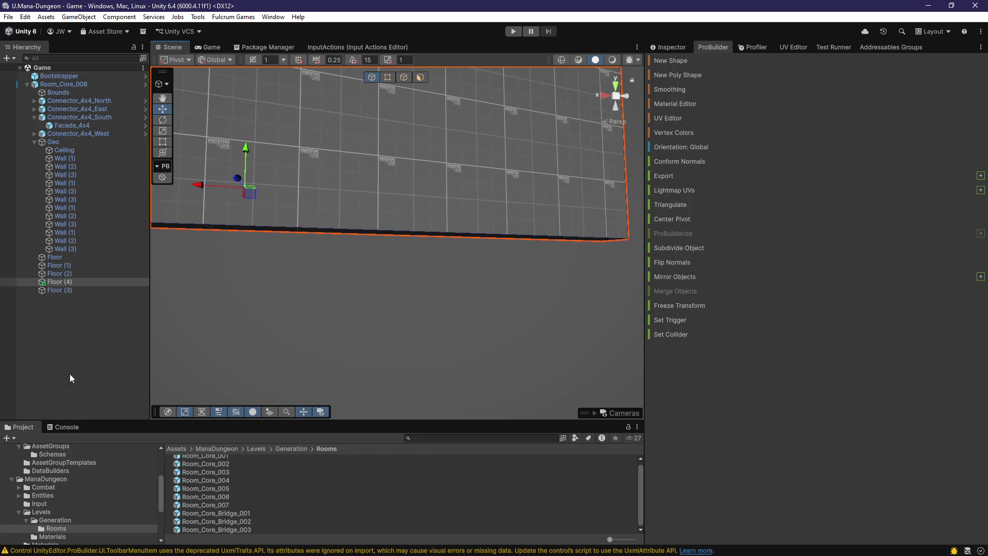
pyautogui.click(51, 427)
pyautogui.click(22, 428)
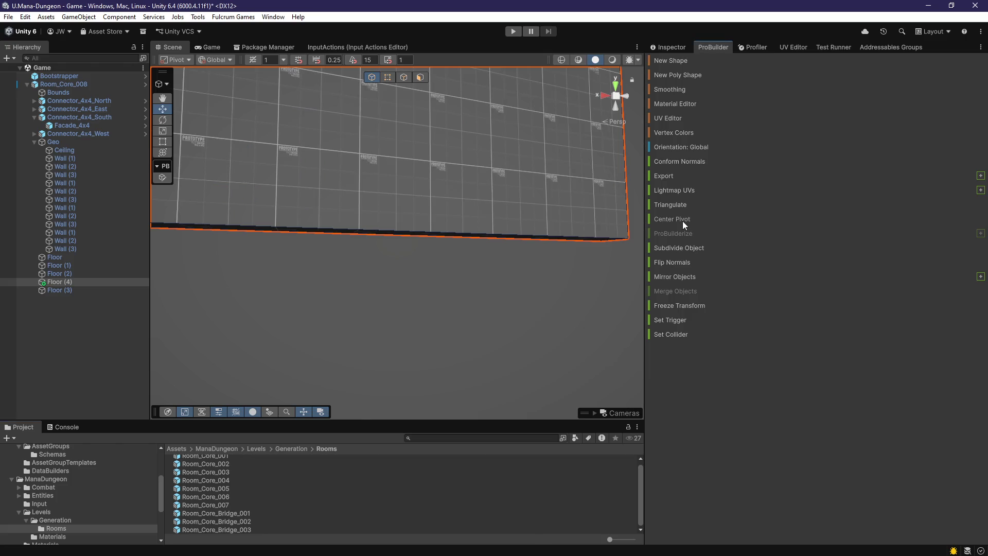
pyautogui.moveTo(502, 233)
pyautogui.mouseDown()
pyautogui.moveTo(471, 196)
pyautogui.moveTo(469, 167)
pyautogui.moveTo(489, 194)
pyautogui.moveTo(520, 184)
pyautogui.moveTo(511, 206)
pyautogui.moveTo(443, 222)
pyautogui.moveTo(372, 216)
pyautogui.moveTo(422, 72)
pyautogui.mouseUp()
# Select the slab's thin side face in face mode and frame it
pyautogui.click(420, 77)
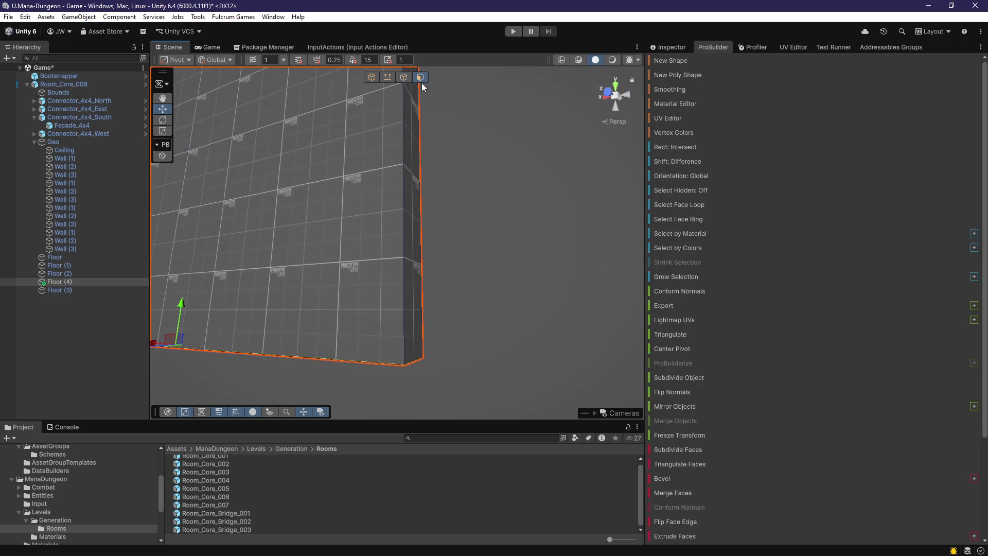
pyautogui.click(405, 216)
pyautogui.press('f')
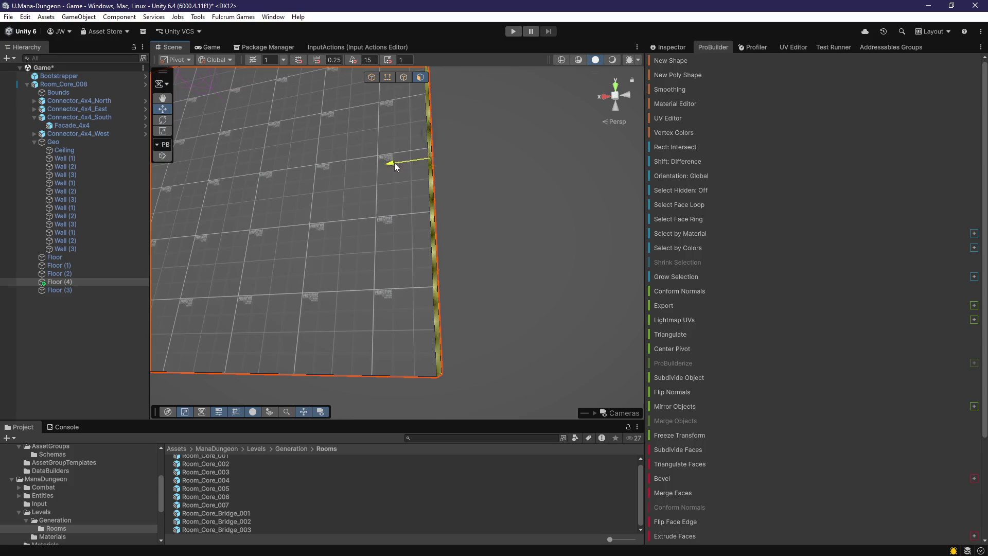
pyautogui.moveTo(417, 166)
pyautogui.mouseDown()
pyautogui.moveTo(384, 199)
pyautogui.moveTo(490, 220)
pyautogui.mouseUp()
pyautogui.moveTo(342, 177)
pyautogui.mouseDown()
pyautogui.moveTo(441, 216)
pyautogui.moveTo(397, 212)
pyautogui.moveTo(388, 287)
pyautogui.moveTo(414, 315)
pyautogui.moveTo(400, 278)
pyautogui.moveTo(489, 327)
pyautogui.moveTo(581, 311)
pyautogui.moveTo(462, 280)
pyautogui.mouseUp()
# Duplicate the upright slab as Floor (5) and slide it right beneath the ledge
pyautogui.press('g')
pyautogui.hotkey('ctrl', 'd')
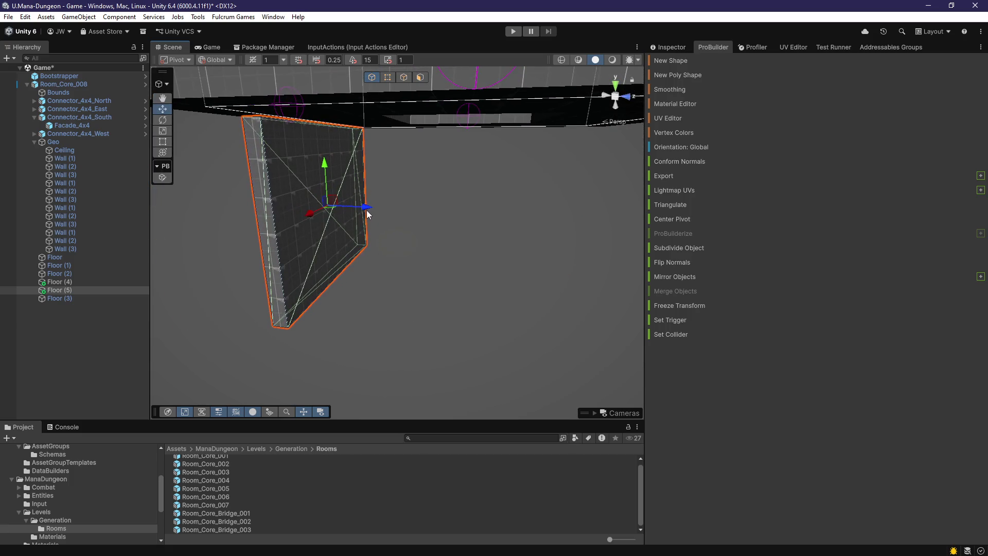
pyautogui.moveTo(361, 266); pyautogui.dragTo(396, 278)
pyautogui.moveTo(500, 273); pyautogui.dragTo(563, 286)
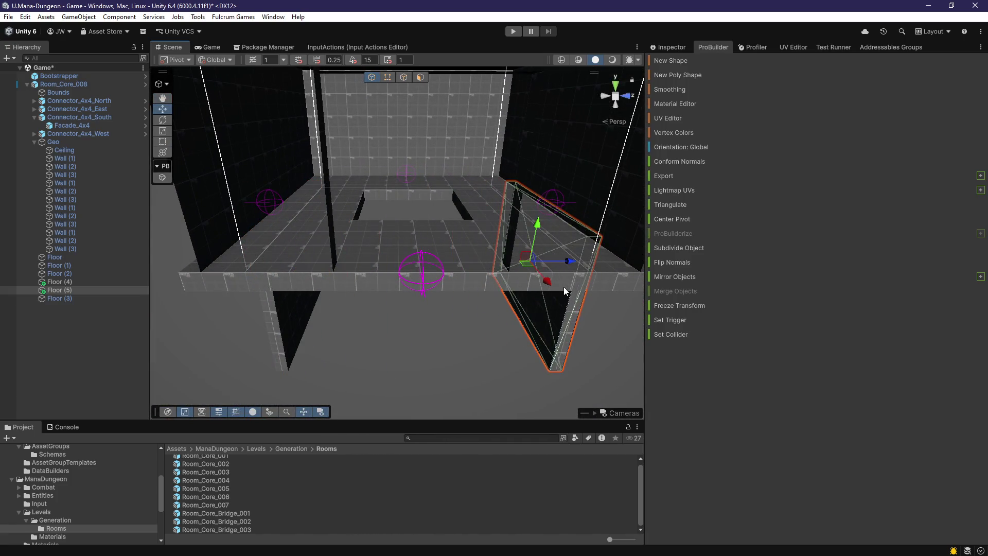
pyautogui.press('f')
pyautogui.moveTo(466, 286)
pyautogui.mouseDown()
pyautogui.moveTo(452, 282)
pyautogui.moveTo(430, 302)
pyautogui.moveTo(418, 231)
pyautogui.moveTo(330, 257)
pyautogui.mouseUp()
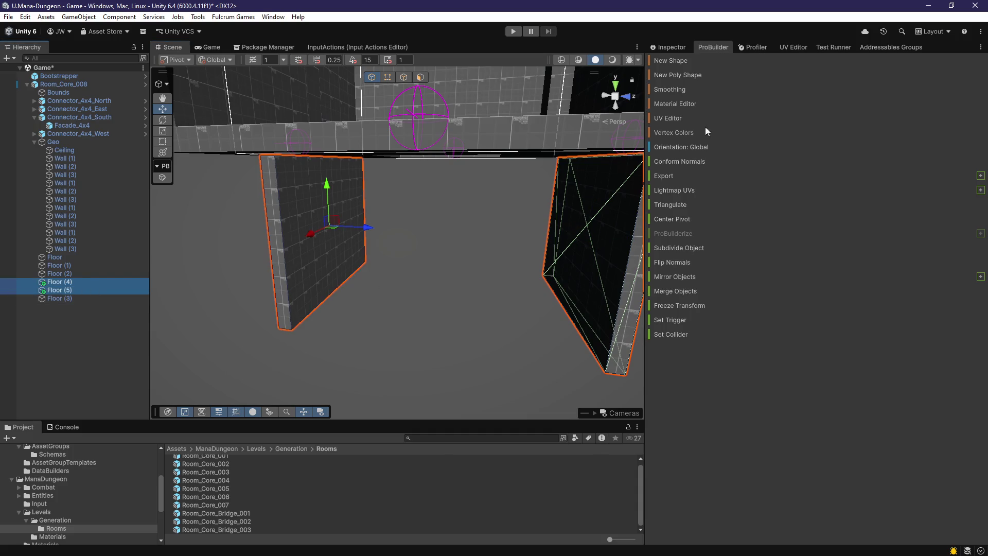
pyautogui.click(669, 50)
# Replace the Floor script with the Wall script on both upright slabs
pyautogui.rightClick(712, 360)
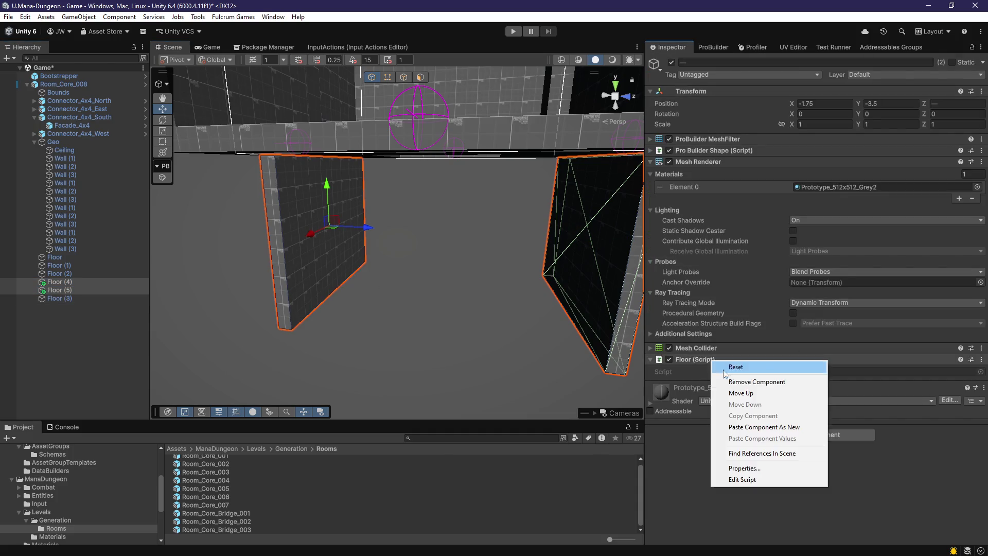
pyautogui.click(730, 376)
pyautogui.click(817, 407)
pyautogui.write('wall')
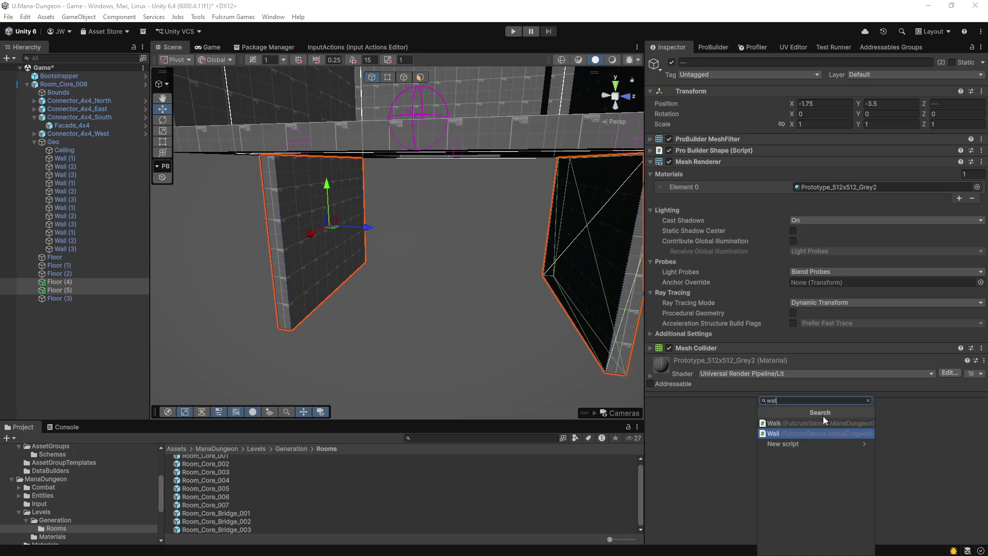
pyautogui.click(800, 425)
# Rename Floor (4) and Floor (5) to Wall (0) and Wall (1)
pyautogui.moveTo(499, 259)
pyautogui.mouseDown()
pyautogui.moveTo(456, 286)
pyautogui.moveTo(471, 266)
pyautogui.moveTo(211, 312)
pyautogui.moveTo(416, 248)
pyautogui.moveTo(384, 242)
pyautogui.moveTo(206, 267)
pyautogui.mouseUp()
pyautogui.click(87, 290)
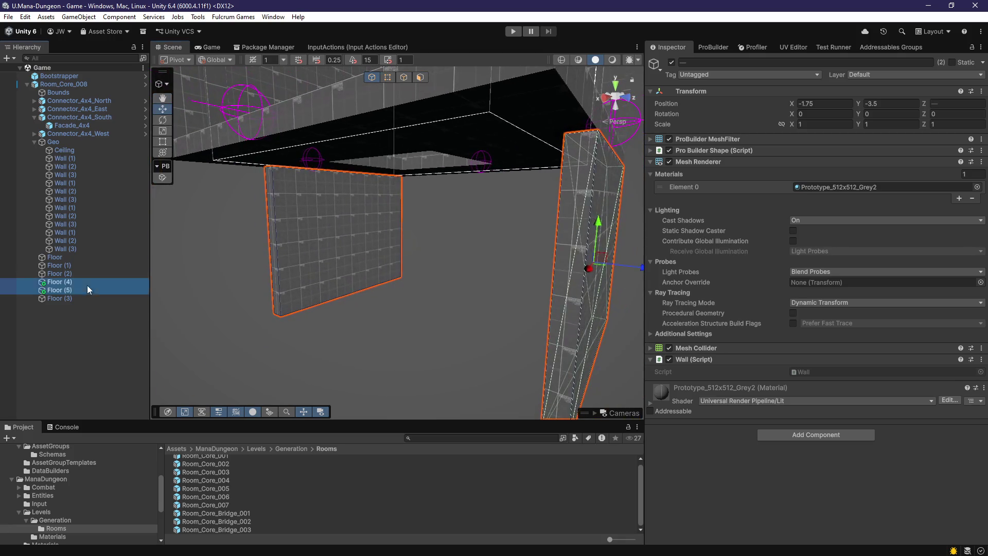
pyautogui.press('F2')
pyautogui.write('Wall')
pyautogui.press('Return')
pyautogui.click(61, 291)
pyautogui.press('F2')
pyautogui.write('Wall (1)')
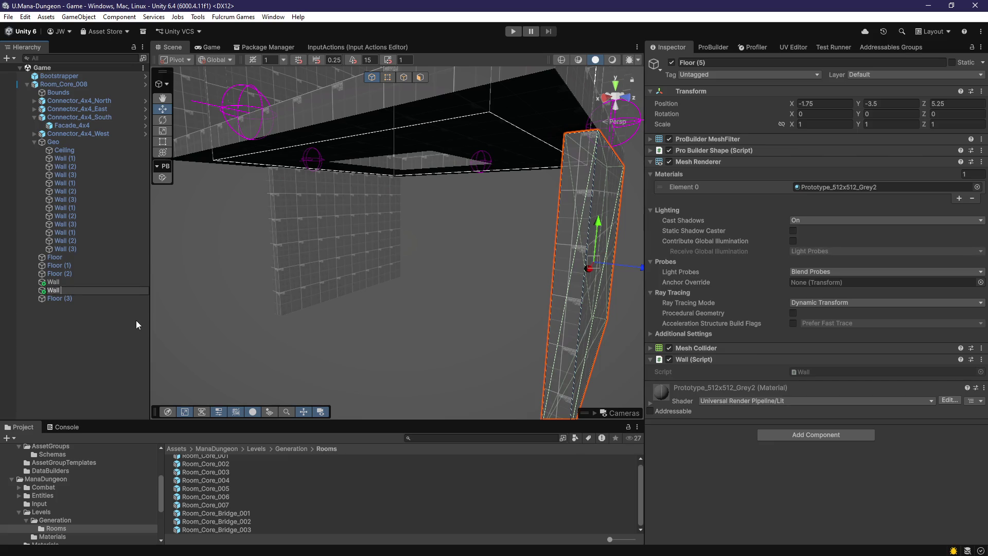
pyautogui.click(88, 282)
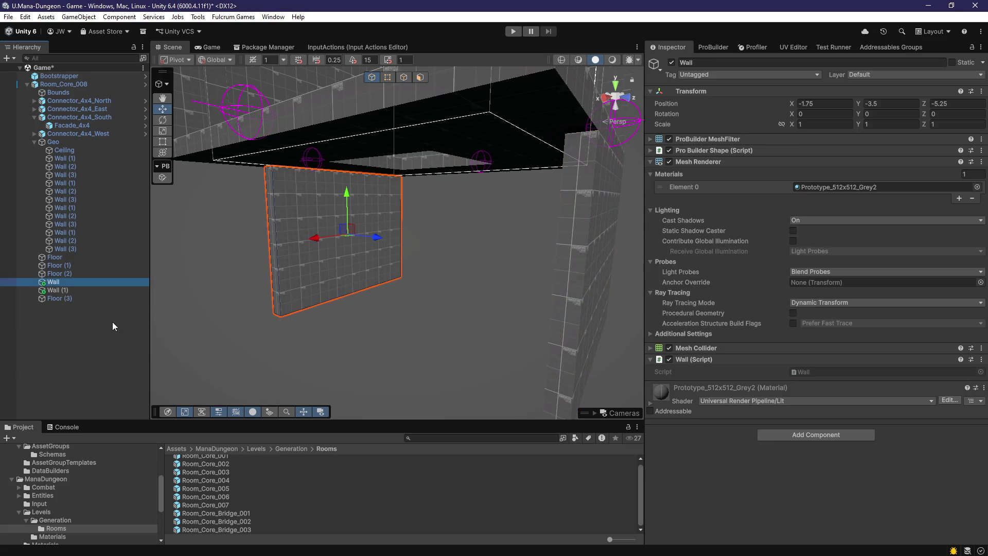
pyautogui.press('F2')
pyautogui.press('End')
pyautogui.write('(0)')
pyautogui.press('Return')
# Save the scene, then duplicate Wall (0) and Wall (1) together
pyautogui.hotkey('ctrl', 's')
pyautogui.keyDown('shift'); pyautogui.click(85, 290); pyautogui.keyUp('shift')
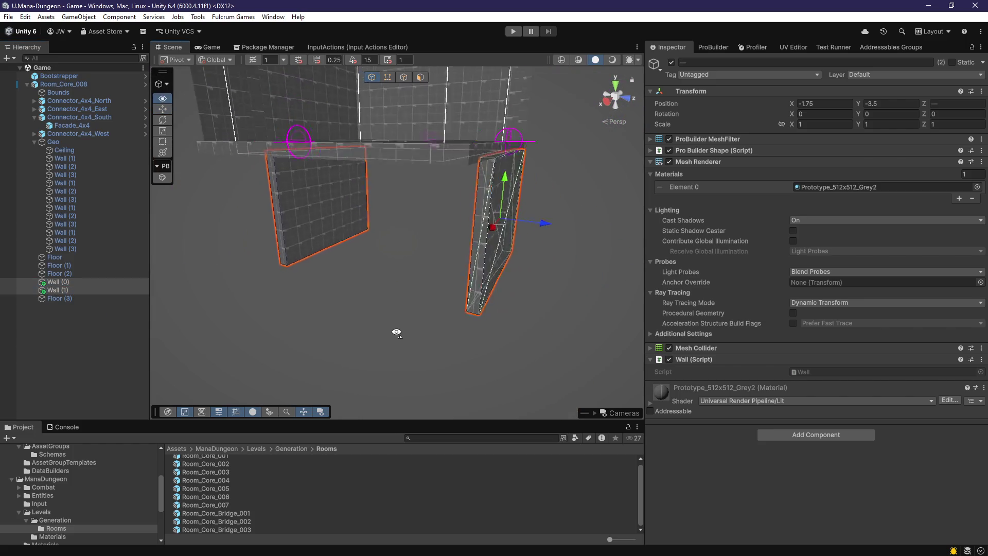
pyautogui.hotkey('ctrl', 'd')
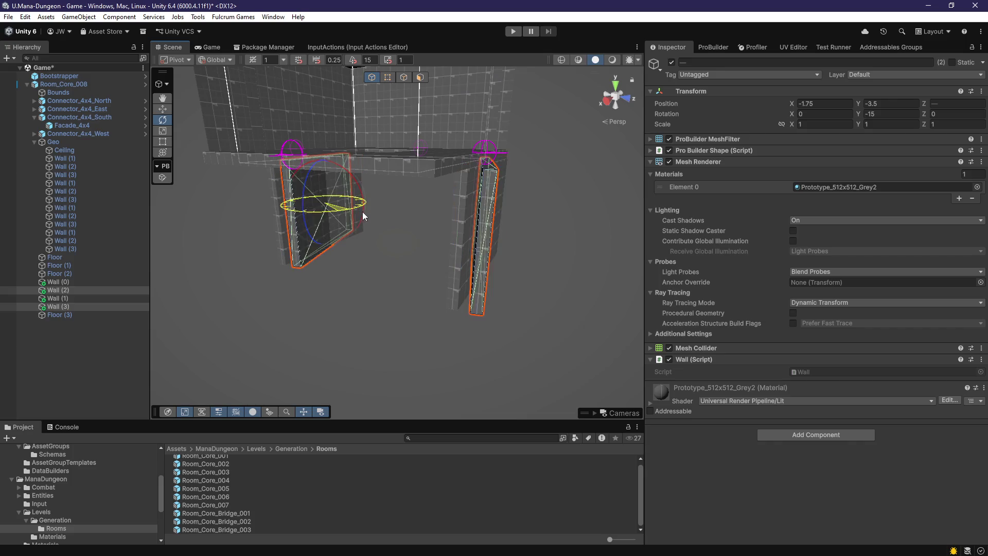
# Group the Wall (2) and Wall (3) copies under a new empty GameObject
pyautogui.moveTo(73, 306); pyautogui.dragTo(72, 295)
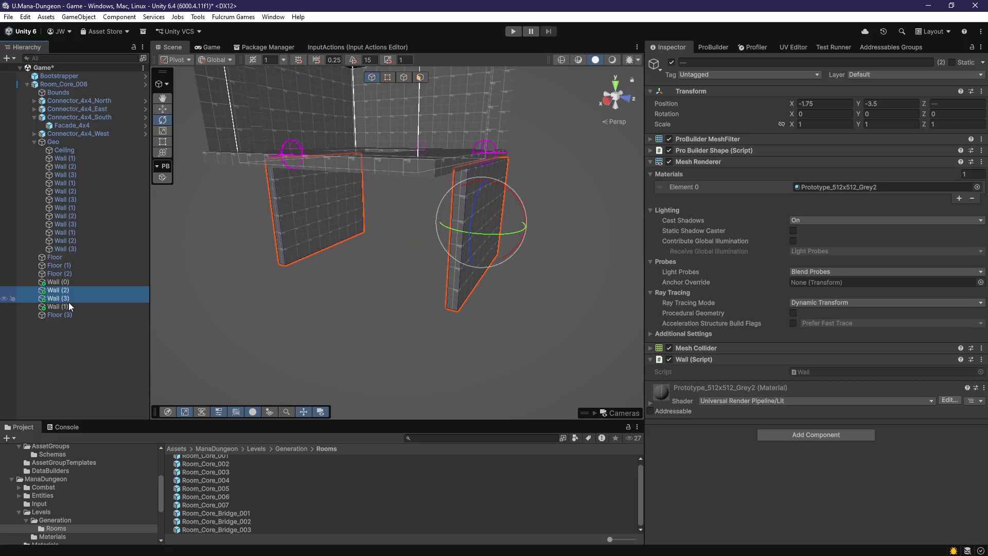
pyautogui.click(69, 331)
pyautogui.rightClick(69, 331)
pyautogui.click(110, 389)
pyautogui.click(68, 332)
pyautogui.moveTo(72, 294); pyautogui.dragTo(74, 299)
pyautogui.click(67, 307)
pyautogui.keyDown('shift'); pyautogui.click(67, 315); pyautogui.keyUp('shift')
pyautogui.click(72, 298)
# Rotate the wall group to -90 on Y, then duplicate it and turn the copy to -135
pyautogui.moveTo(387, 160); pyautogui.dragTo(461, 146)
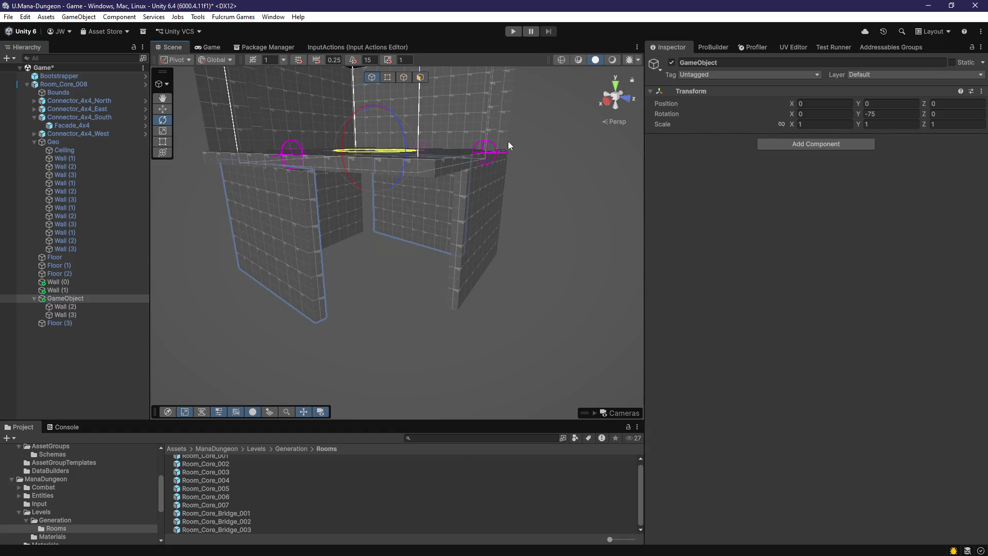
pyautogui.moveTo(508, 140); pyautogui.dragTo(396, 238)
pyautogui.scroll(3, 285, 243)
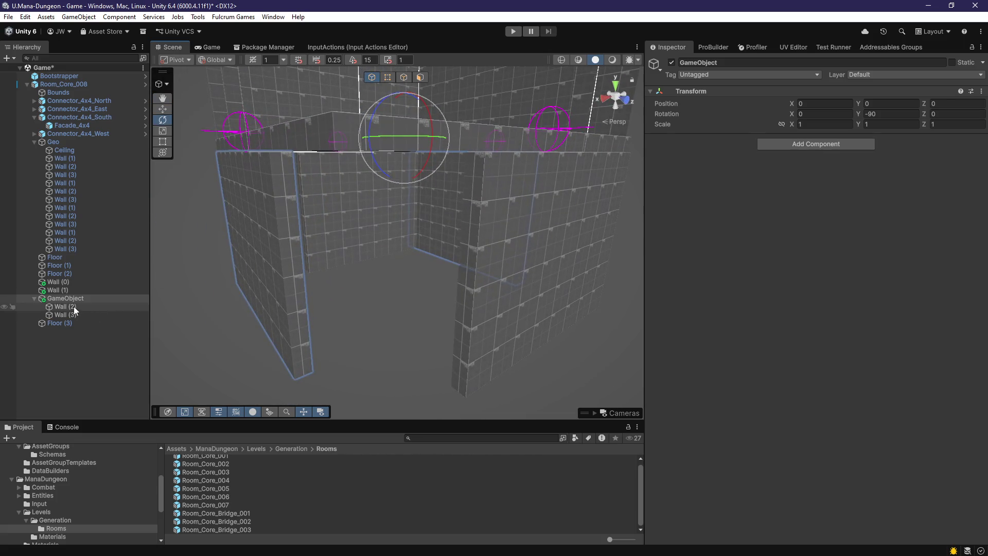
pyautogui.hotkey('ctrl', 'd')
pyautogui.scroll(2, 358, 243)
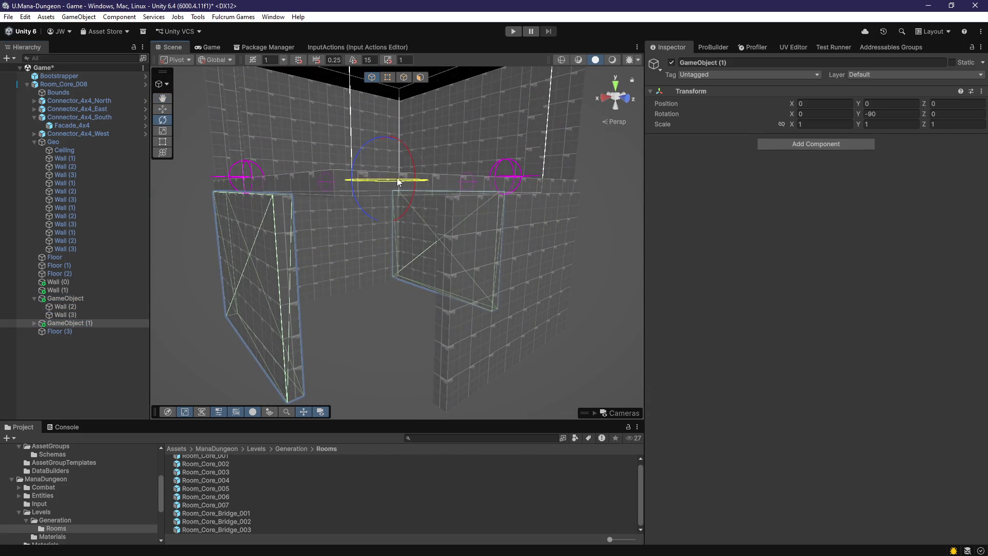
pyautogui.moveTo(393, 178); pyautogui.dragTo(477, 175)
pyautogui.moveTo(390, 182)
pyautogui.mouseDown()
pyautogui.moveTo(379, 181)
pyautogui.moveTo(367, 273)
pyautogui.moveTo(158, 304)
pyautogui.moveTo(238, 326)
pyautogui.moveTo(185, 331)
pyautogui.moveTo(437, 306)
pyautogui.moveTo(494, 311)
pyautogui.moveTo(655, 350)
pyautogui.moveTo(620, 328)
pyautogui.moveTo(366, 321)
pyautogui.mouseUp()
# Duplicate the second wall group and rotate the third copy to -45
pyautogui.click(79, 322)
pyautogui.hotkey('ctrl', 'd')
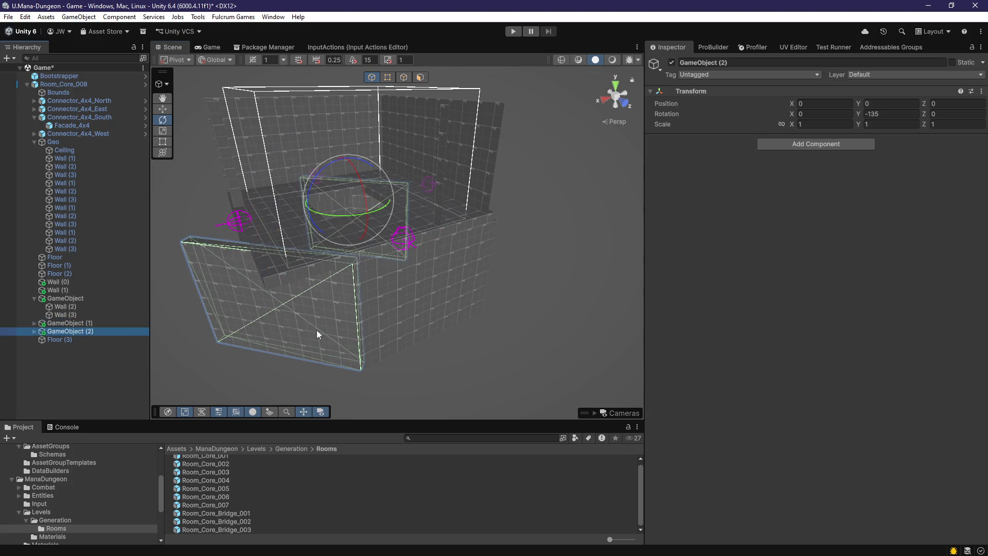
pyautogui.press('f')
pyautogui.moveTo(367, 245); pyautogui.dragTo(227, 259)
pyautogui.moveTo(361, 247)
pyautogui.mouseDown()
pyautogui.moveTo(469, 343)
pyautogui.moveTo(258, 333)
pyautogui.moveTo(364, 317)
pyautogui.moveTo(432, 269)
pyautogui.moveTo(418, 387)
pyautogui.mouseUp()
pyautogui.scroll(3, 404, 321)
pyautogui.scroll(-3, 419, 388)
pyautogui.scroll(-5, 419, 388)
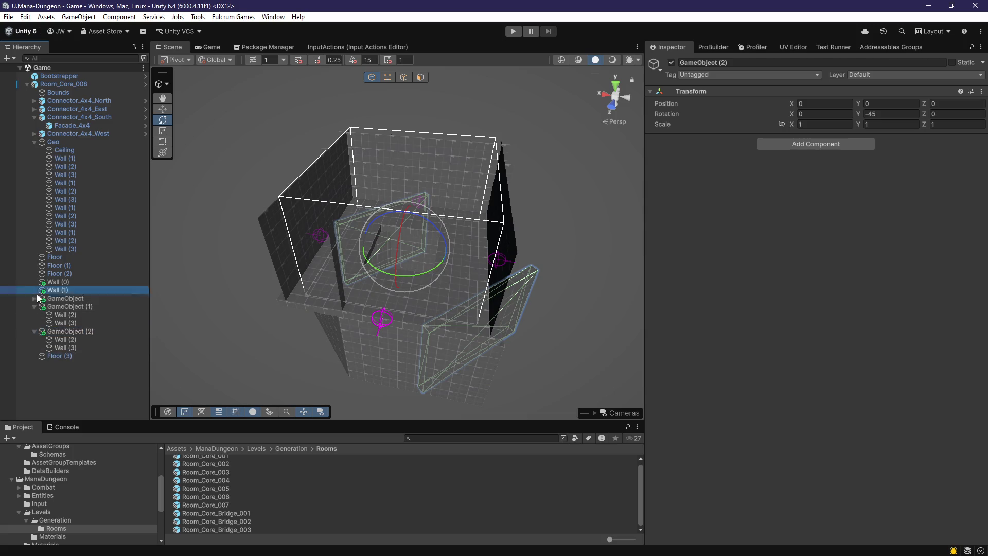
# Unparent the wall copies and delete the three empty grouping GameObjects
pyautogui.click(73, 308)
pyautogui.keyDown('ctrl'); pyautogui.click(69, 314); pyautogui.keyUp('ctrl')
pyautogui.keyDown('ctrl'); pyautogui.click(66, 331); pyautogui.keyUp('ctrl')
pyautogui.keyDown('ctrl'); pyautogui.click(66, 339); pyautogui.keyUp('ctrl')
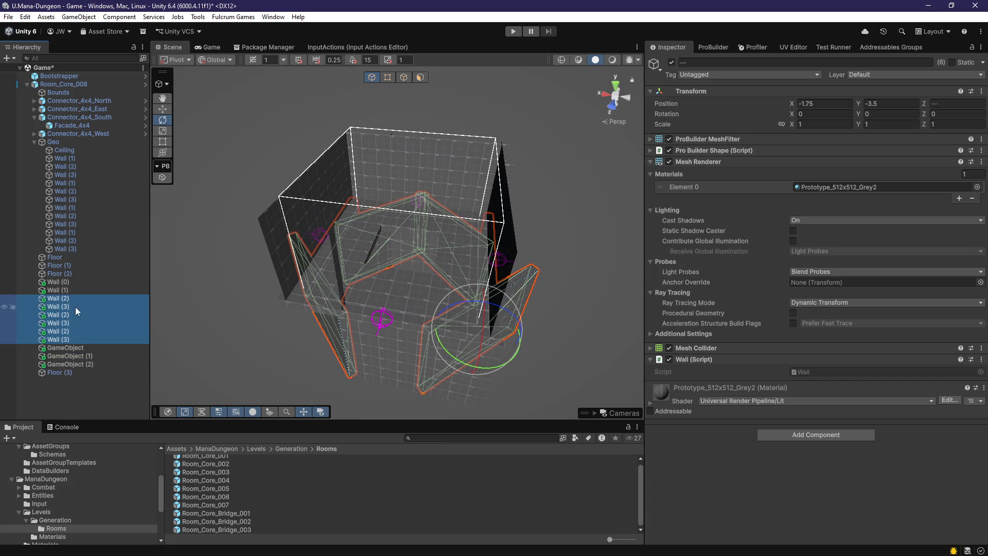
pyautogui.click(72, 349)
pyautogui.keyDown('shift'); pyautogui.click(74, 356); pyautogui.keyUp('shift')
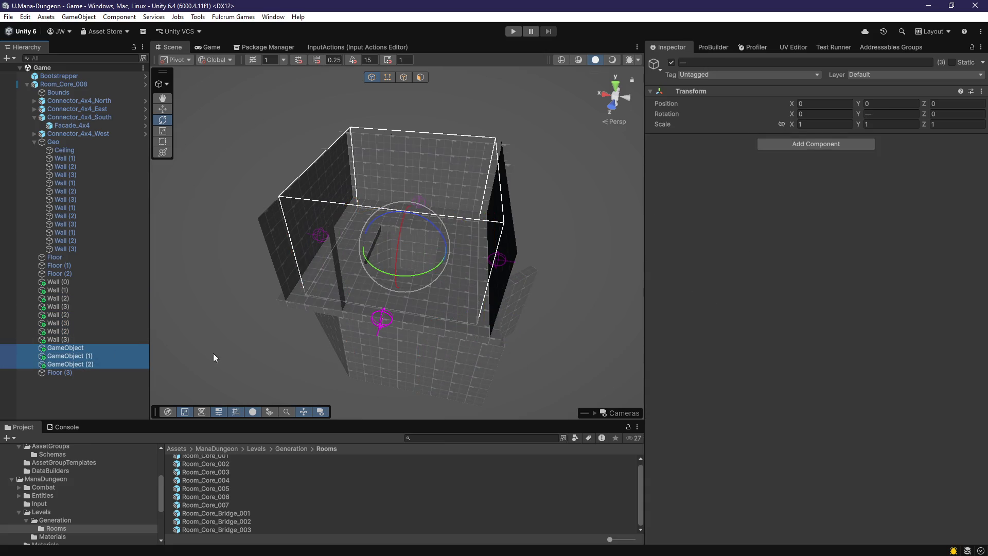
pyautogui.press('Delete')
pyautogui.moveTo(359, 353)
pyautogui.mouseDown()
pyautogui.moveTo(435, 364)
pyautogui.moveTo(309, 340)
pyautogui.moveTo(425, 356)
pyautogui.moveTo(360, 155)
pyautogui.mouseUp()
pyautogui.click(417, 343)
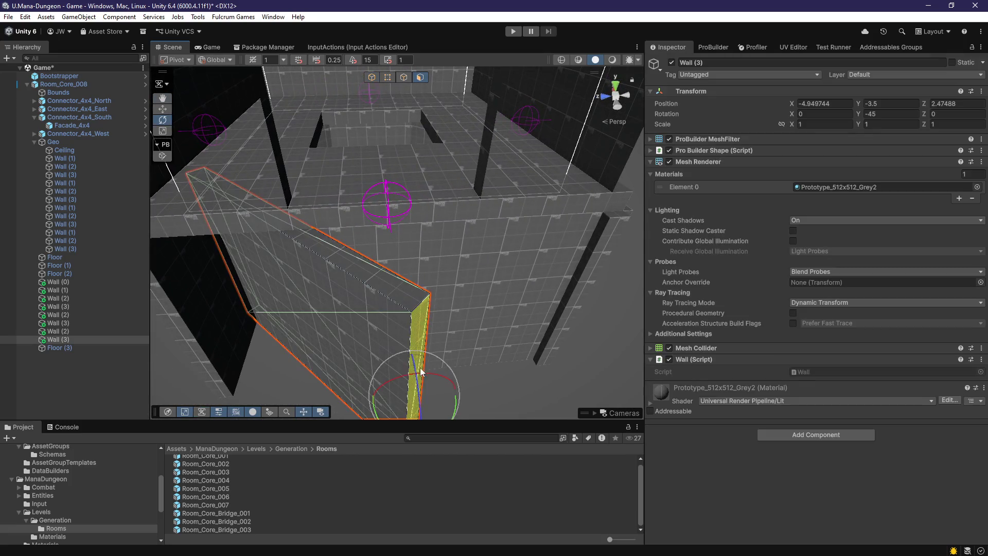
# Switch the handle orientation from Global to Local while framing Wall (3)
pyautogui.press('f')
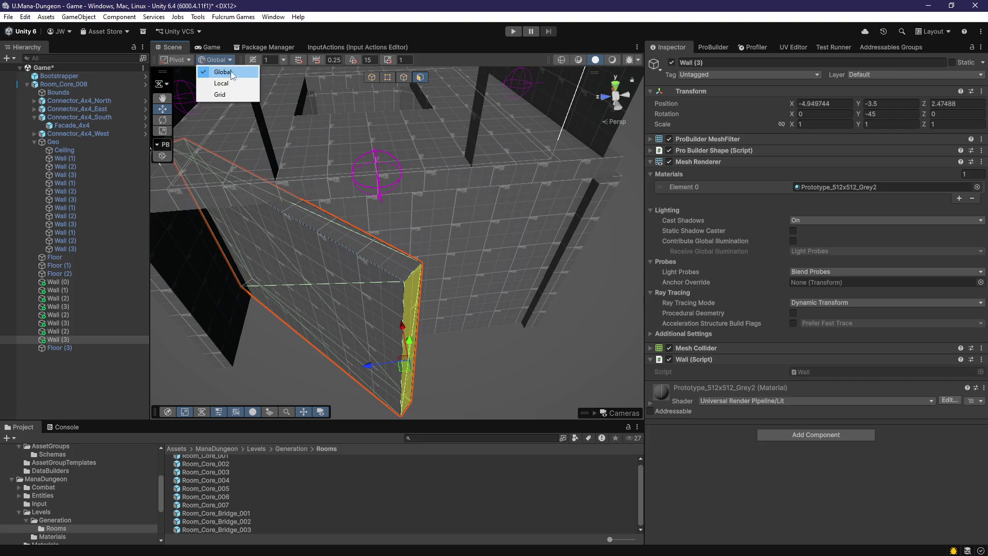
pyautogui.click(221, 83)
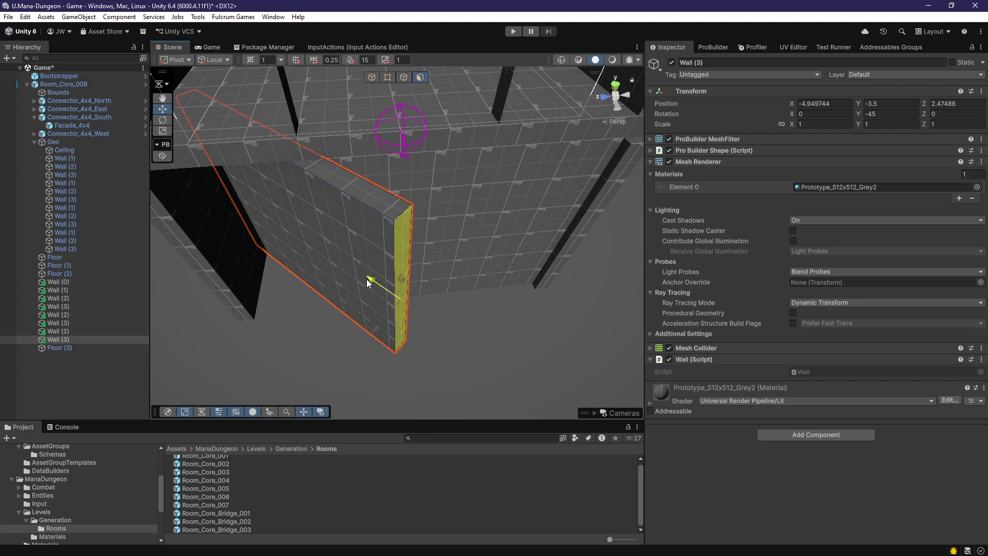
pyautogui.moveTo(295, 263)
pyautogui.mouseDown()
pyautogui.moveTo(308, 280)
pyautogui.moveTo(369, 223)
pyautogui.moveTo(378, 273)
pyautogui.moveTo(390, 273)
pyautogui.moveTo(315, 264)
pyautogui.mouseUp()
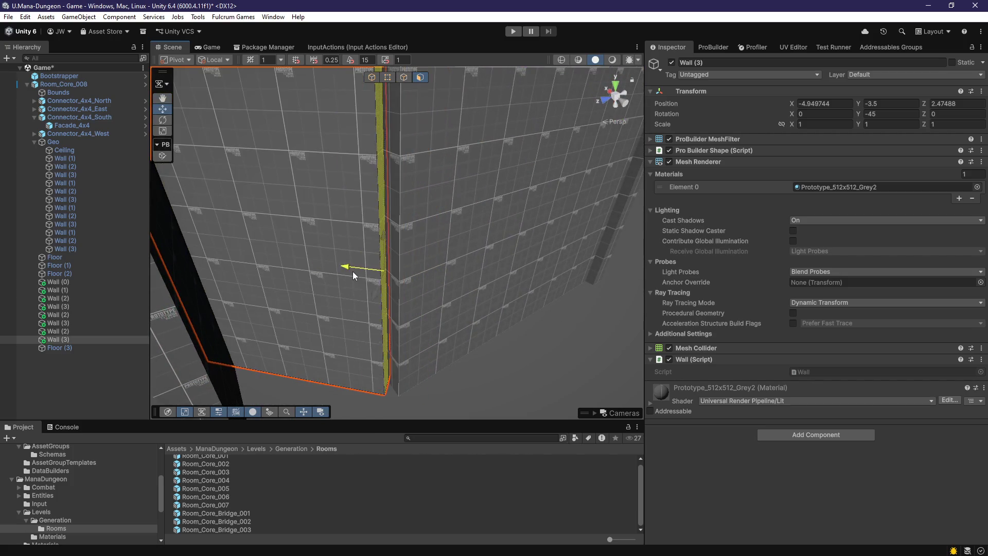
pyautogui.press('f')
# Frame and inspect Wall (1) and two Wall (2) copies from several angles
pyautogui.click(419, 315)
pyautogui.press('f')
pyautogui.moveTo(341, 316)
pyautogui.mouseDown()
pyautogui.moveTo(257, 295)
pyautogui.moveTo(288, 304)
pyautogui.moveTo(539, 303)
pyautogui.moveTo(623, 326)
pyautogui.mouseUp()
pyautogui.click(420, 310)
pyautogui.press('f')
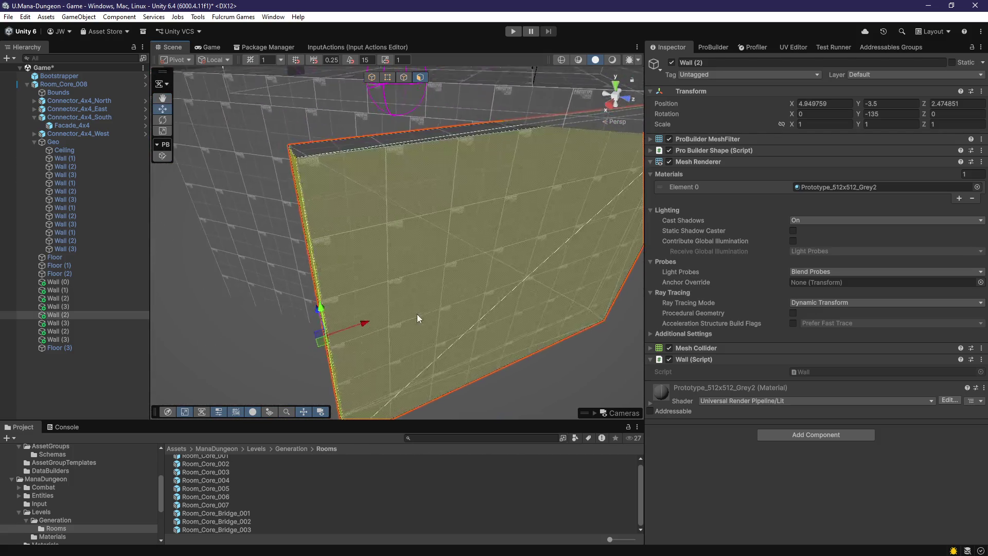
pyautogui.moveTo(418, 314)
pyautogui.mouseDown()
pyautogui.moveTo(483, 278)
pyautogui.moveTo(557, 265)
pyautogui.mouseUp()
pyautogui.click(523, 282)
pyautogui.press('f')
pyautogui.moveTo(466, 329)
pyautogui.mouseDown()
pyautogui.moveTo(503, 328)
pyautogui.moveTo(619, 265)
pyautogui.mouseUp()
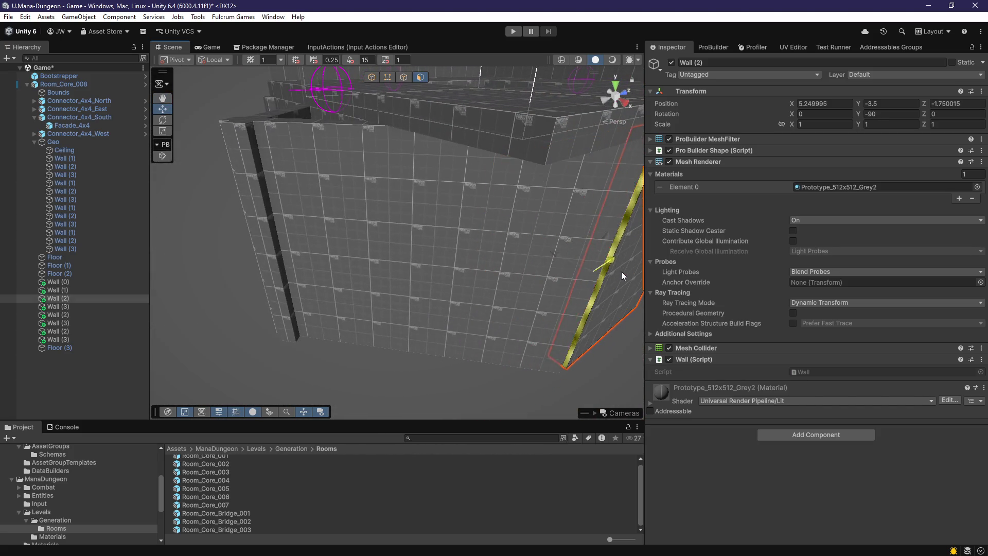
pyautogui.moveTo(577, 288)
pyautogui.mouseDown()
pyautogui.moveTo(434, 300)
pyautogui.moveTo(480, 308)
pyautogui.moveTo(452, 273)
pyautogui.moveTo(448, 299)
pyautogui.moveTo(350, 279)
pyautogui.moveTo(525, 315)
pyautogui.moveTo(443, 306)
pyautogui.moveTo(339, 317)
pyautogui.moveTo(511, 240)
pyautogui.moveTo(377, 283)
pyautogui.moveTo(515, 284)
pyautogui.mouseUp()
# Frame and inspect Wall (3), Wall (2) and Wall (0), ending on an inside corner
pyautogui.click(448, 299)
pyautogui.press('f')
pyautogui.click(443, 307)
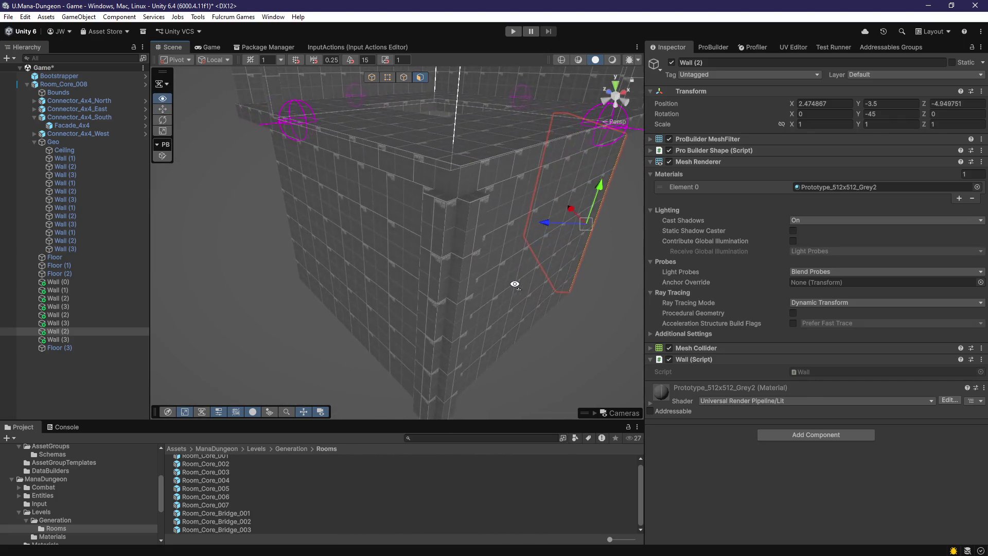
pyautogui.click(429, 301)
pyautogui.press('f')
pyautogui.moveTo(429, 301); pyautogui.dragTo(597, 265)
pyautogui.click(580, 274)
pyautogui.press('f')
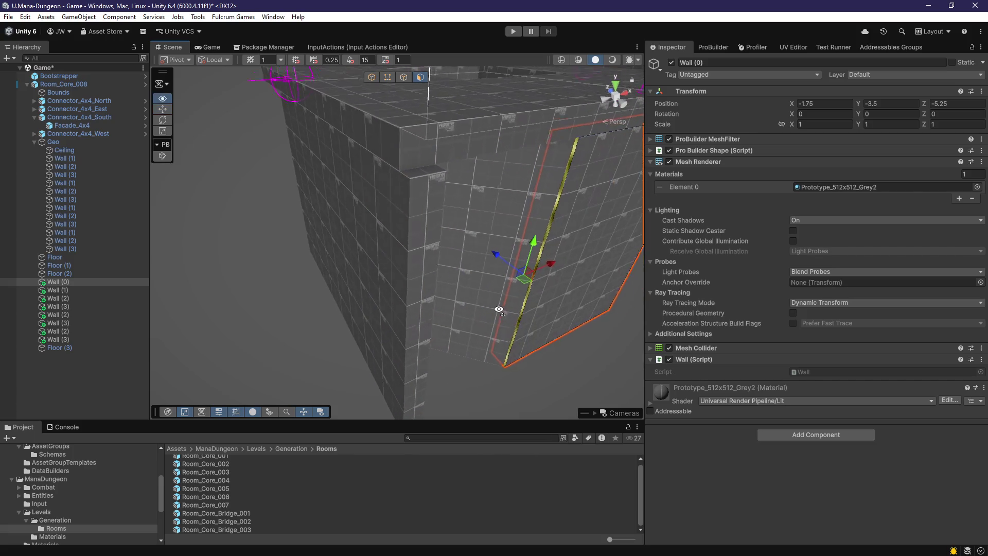
pyautogui.moveTo(421, 343)
pyautogui.mouseDown()
pyautogui.moveTo(234, 265)
pyautogui.moveTo(571, 277)
pyautogui.moveTo(496, 282)
pyautogui.moveTo(426, 362)
pyautogui.moveTo(326, 296)
pyautogui.moveTo(331, 340)
pyautogui.moveTo(379, 315)
pyautogui.moveTo(388, 236)
pyautogui.moveTo(386, 282)
pyautogui.moveTo(400, 278)
pyautogui.mouseUp()
pyautogui.moveTo(424, 233)
pyautogui.mouseDown()
pyautogui.moveTo(403, 194)
pyautogui.moveTo(437, 226)
pyautogui.moveTo(530, 250)
pyautogui.moveTo(596, 282)
pyautogui.moveTo(639, 268)
pyautogui.moveTo(544, 199)
pyautogui.mouseUp()
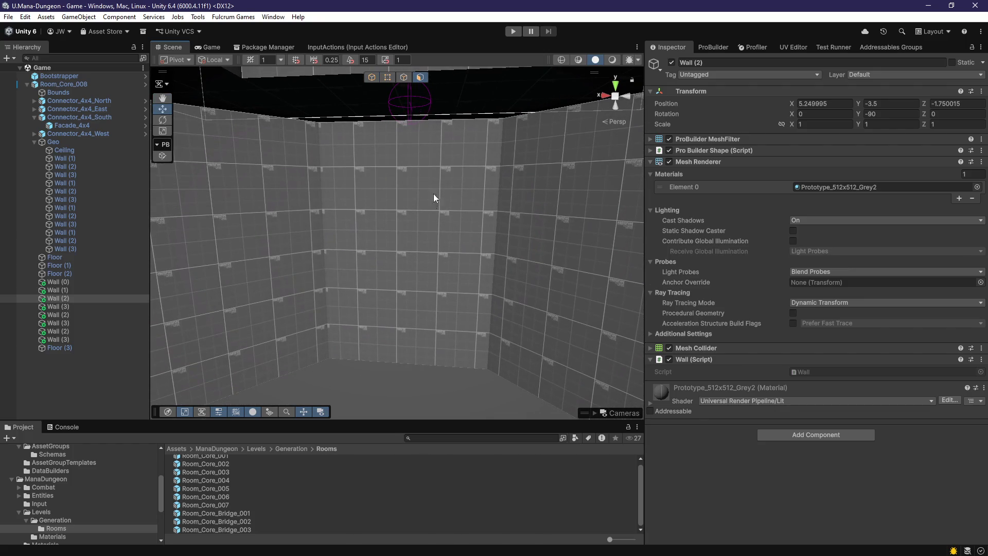
# Open the UV Editor on Wall (0)'s face and try rescaling its UV layout, then undo
pyautogui.click(428, 262)
pyautogui.press('f')
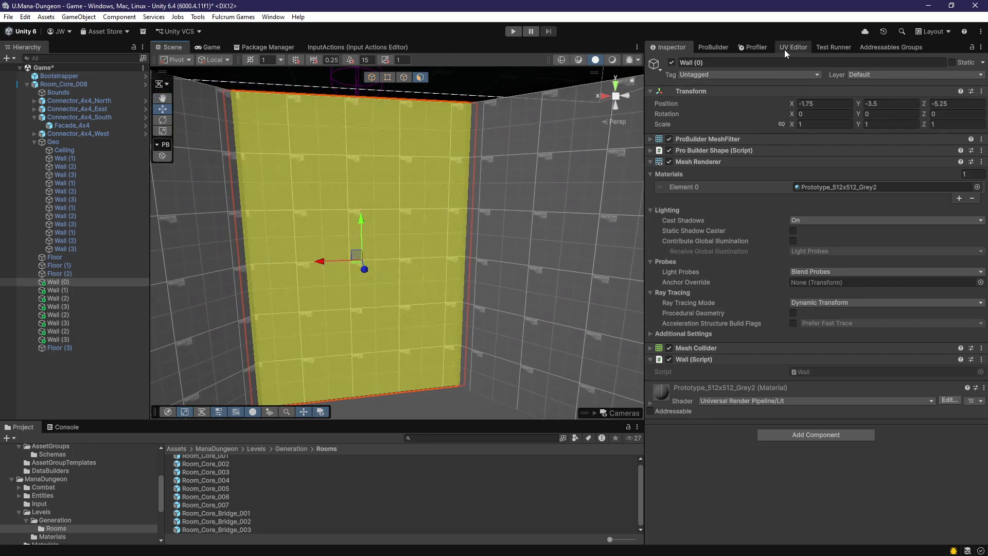
pyautogui.click(784, 49)
pyautogui.scroll(5, 436, 208)
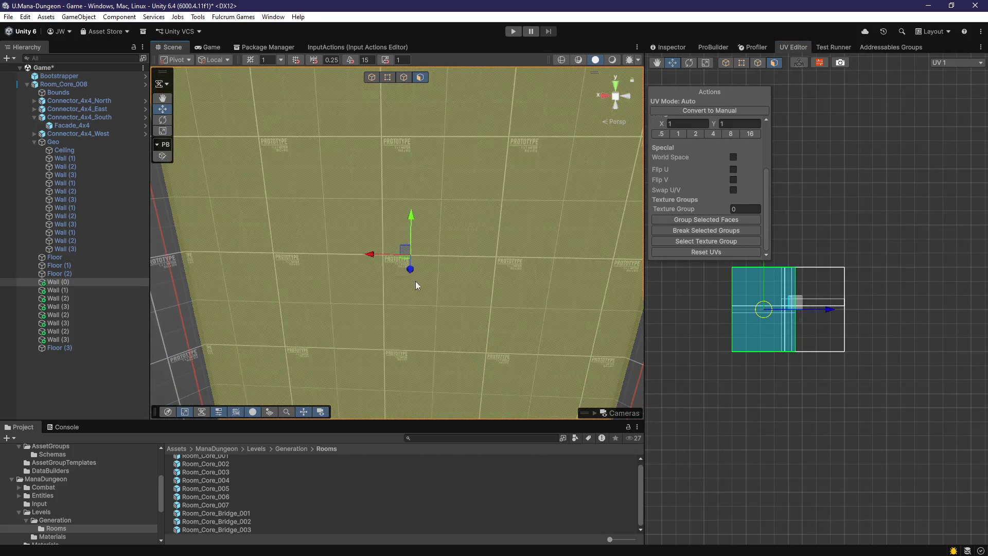
pyautogui.moveTo(826, 313); pyautogui.dragTo(829, 313)
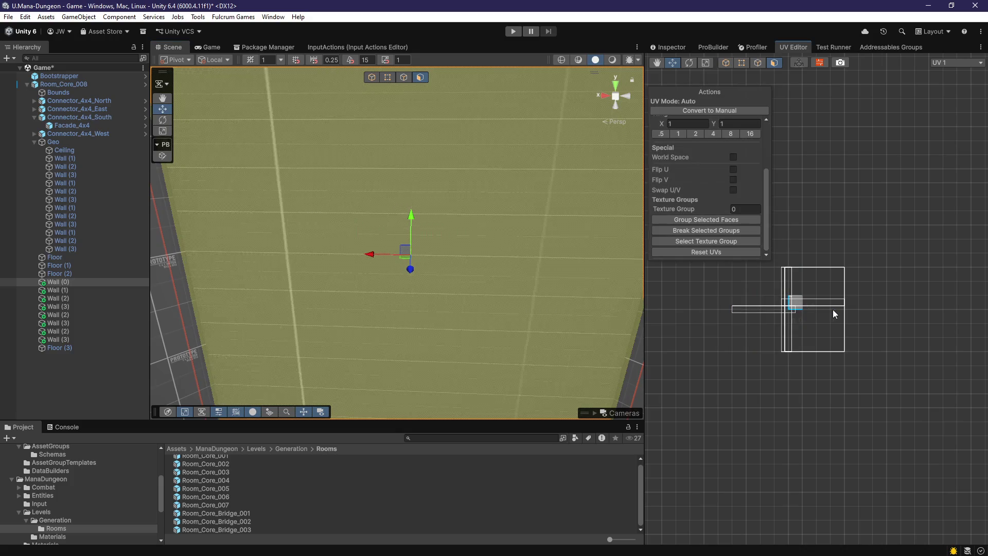
pyautogui.click(834, 315)
pyautogui.hotkey('ctrl', 'z')
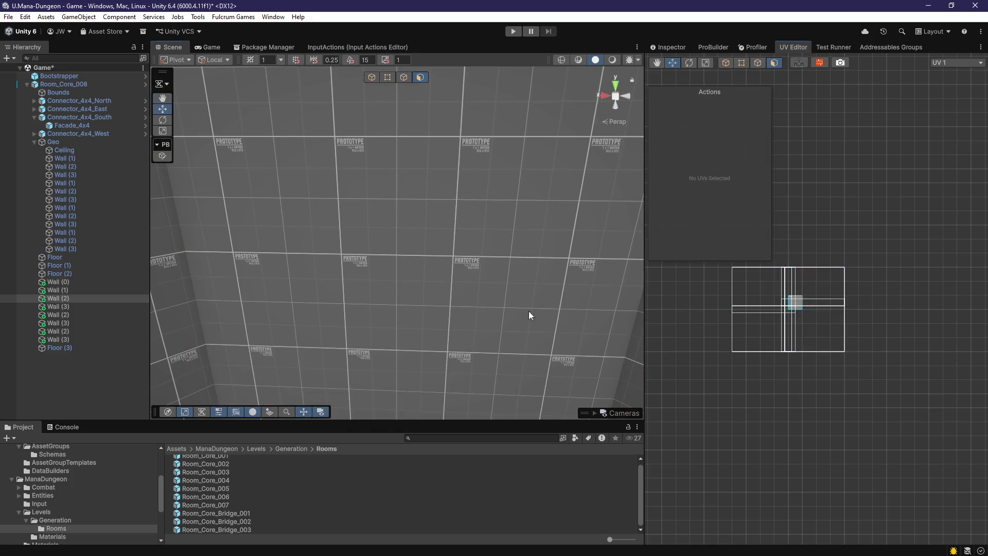
# Select and frame a wall face, adjusting the zoom in the UV Editor
pyautogui.scroll(3, 542, 310)
pyautogui.click(455, 310)
pyautogui.press('f')
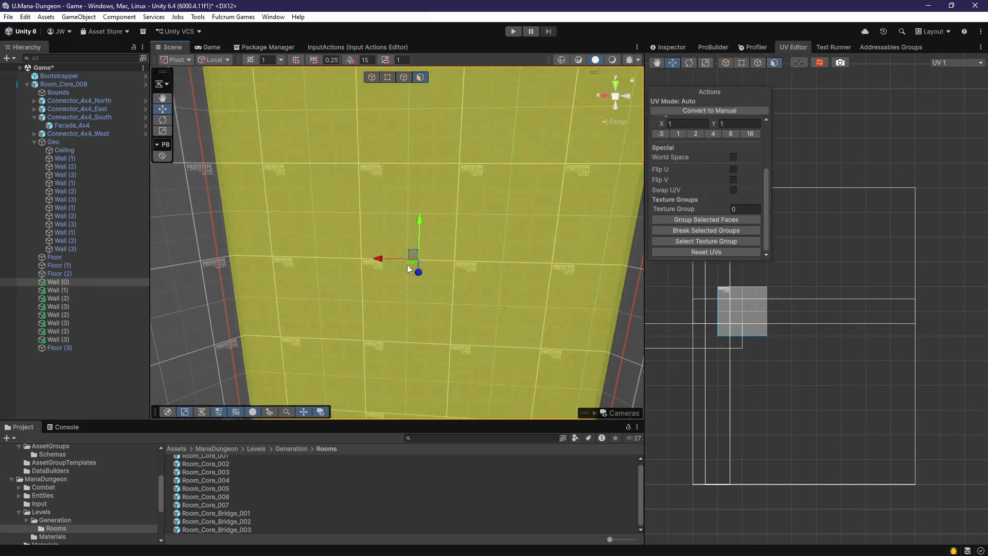
pyautogui.scroll(-3, 864, 323)
pyautogui.scroll(2, 823, 288)
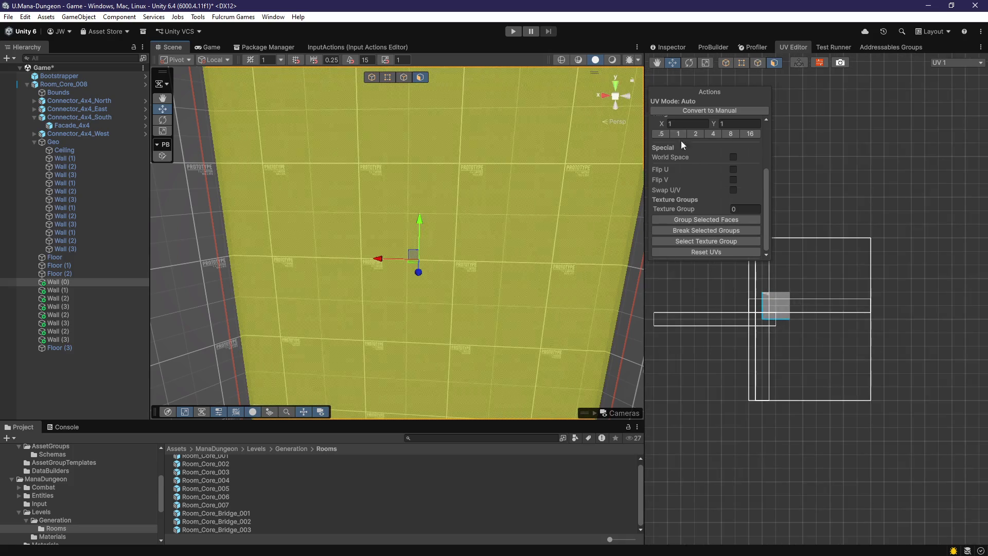
pyautogui.click(707, 112)
pyautogui.scroll(-2, 835, 290)
pyautogui.scroll(2, 824, 281)
pyautogui.scroll(-5, 824, 309)
pyautogui.scroll(5, 816, 308)
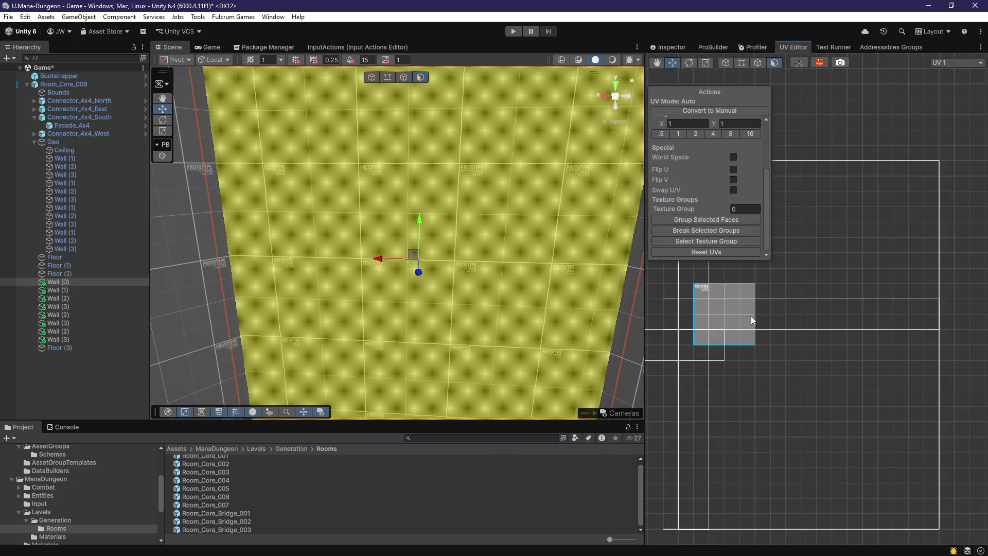
# Pick the wall face's texture island in the UV Editor and reselect the face in the scene
pyautogui.click(733, 323)
pyautogui.click(739, 327)
pyautogui.click(741, 337)
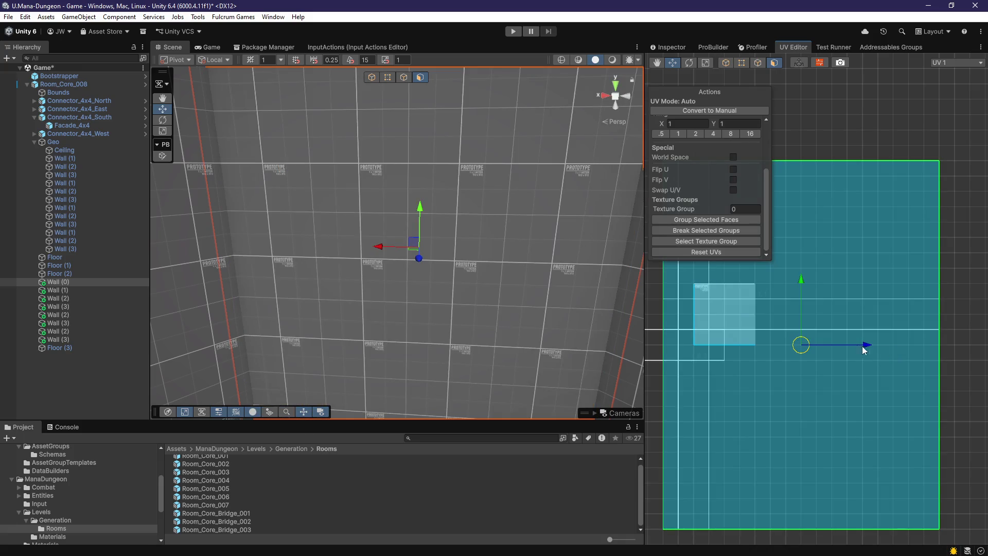
pyautogui.click(733, 314)
pyautogui.click(732, 315)
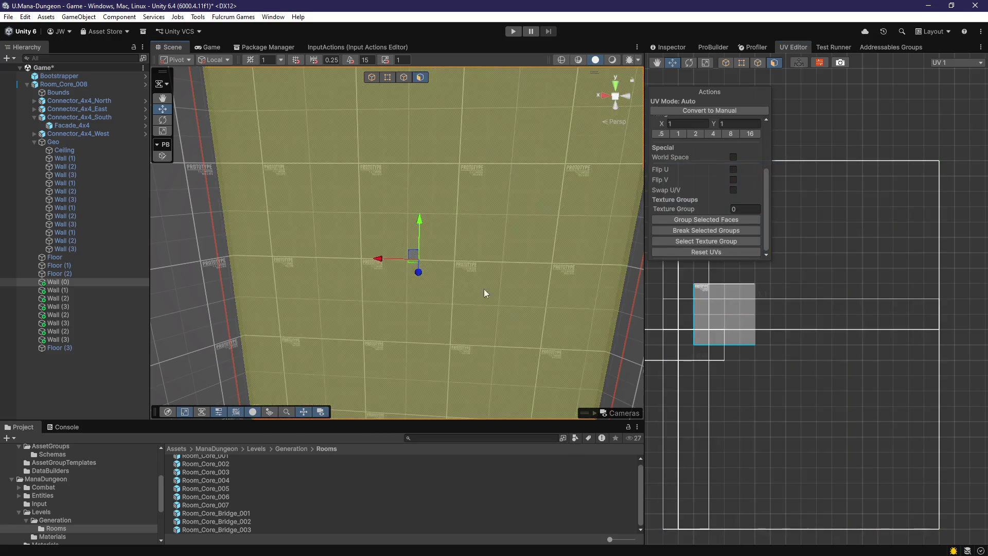
pyautogui.click(535, 309)
pyautogui.scroll(-4, 801, 347)
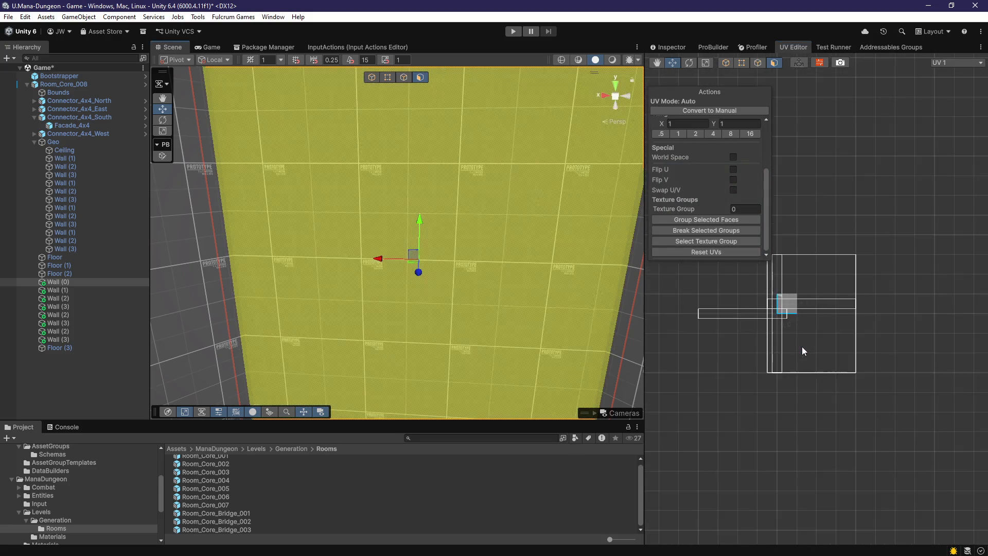
pyautogui.scroll(2, 696, 195)
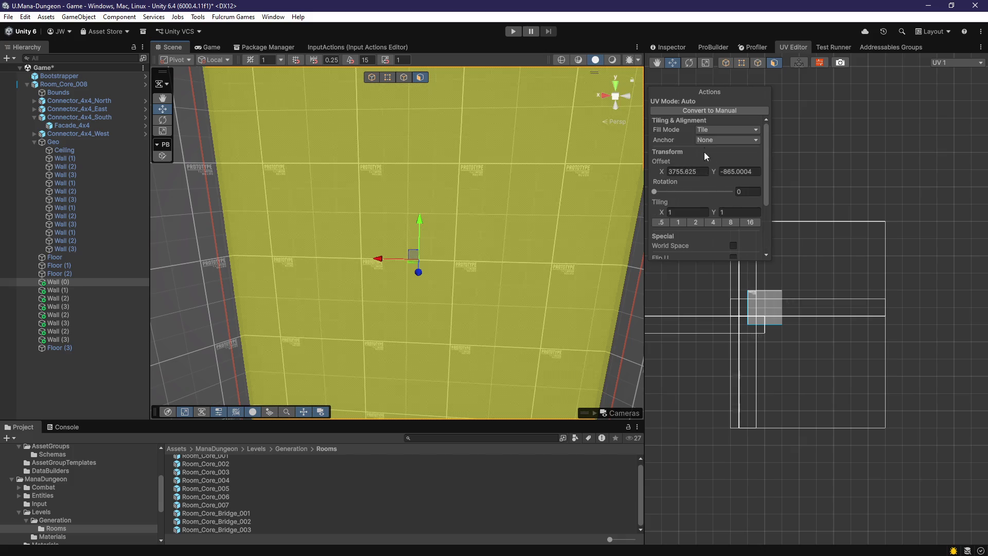
# Convert the face's UVs to Manual and back to Auto, reset UVs, and slide the island right
pyautogui.click(703, 110)
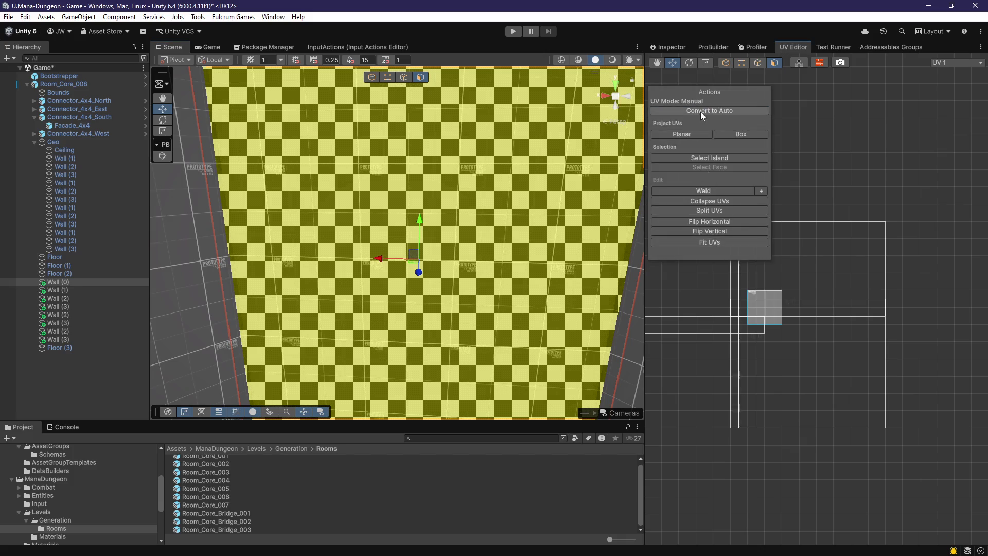
pyautogui.click(699, 112)
pyautogui.click(707, 252)
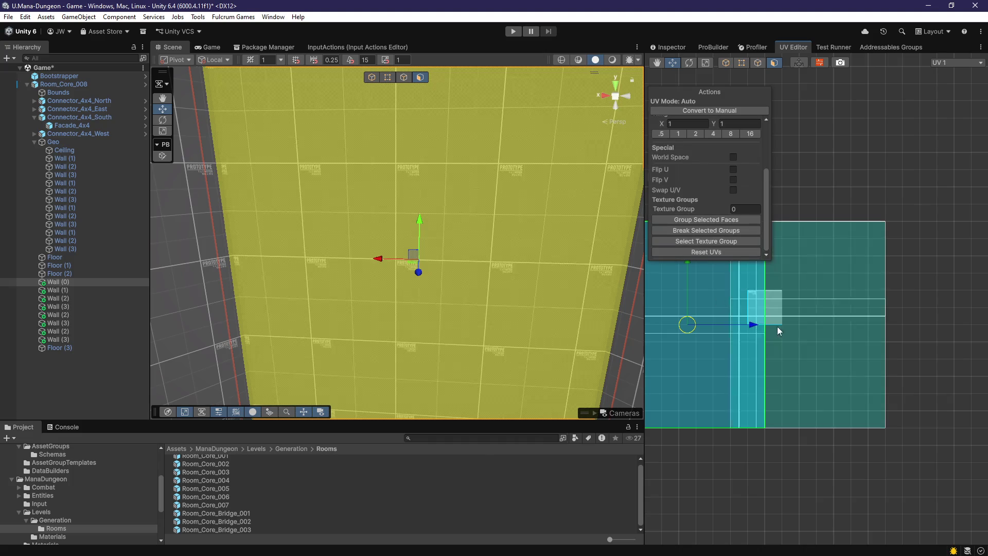
pyautogui.moveTo(752, 323); pyautogui.dragTo(777, 326)
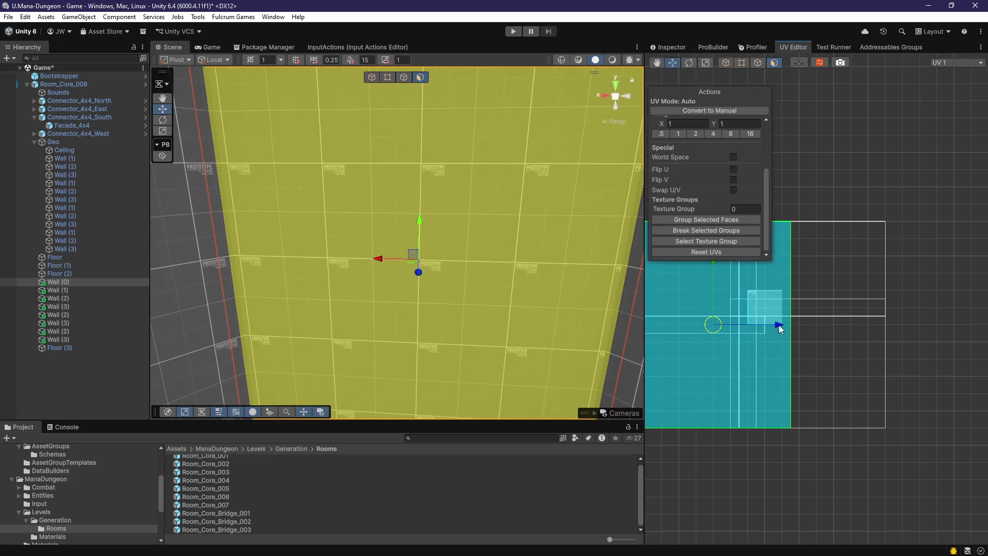
# Clear the face selection, then select and frame the Wall (2) piece
pyautogui.scroll(-3, 411, 242)
pyautogui.click(477, 300)
pyautogui.scroll(3, 403, 299)
pyautogui.click(403, 301)
pyautogui.press('f')
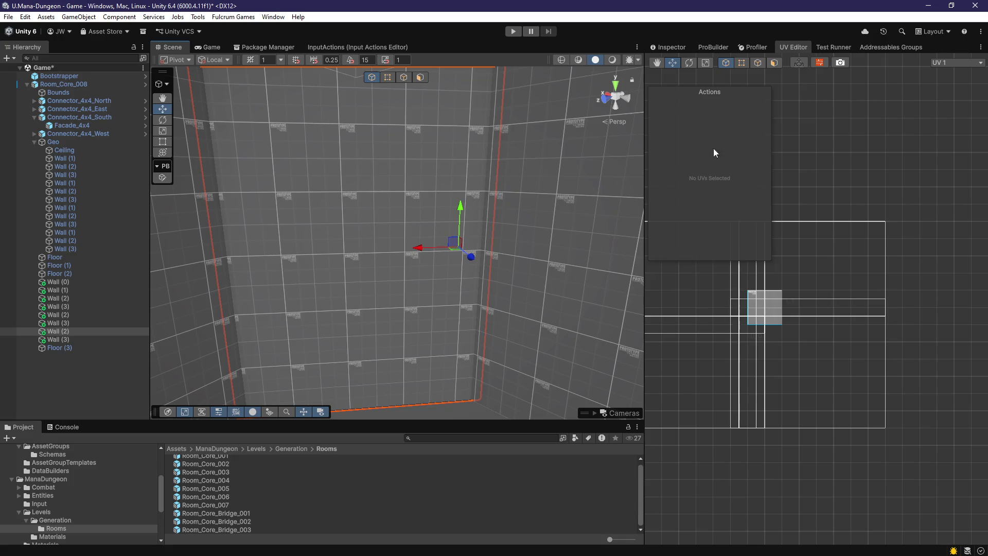
# In face mode, frame a Wall (2) face and shift its UV texture slightly right
pyautogui.click(421, 78)
pyautogui.click(394, 134)
pyautogui.press('f')
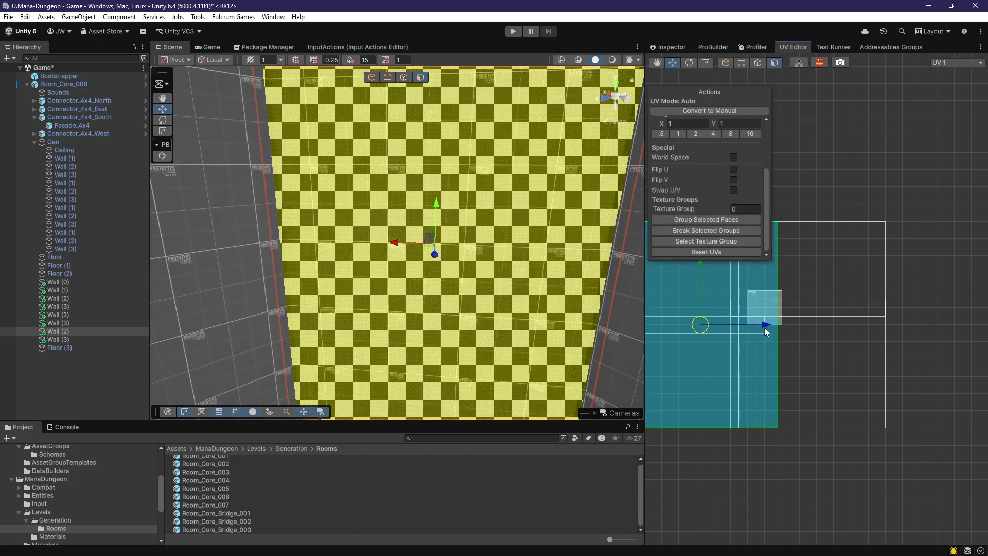
pyautogui.click(416, 327)
pyautogui.press('f')
pyautogui.click(400, 308)
pyautogui.press('f')
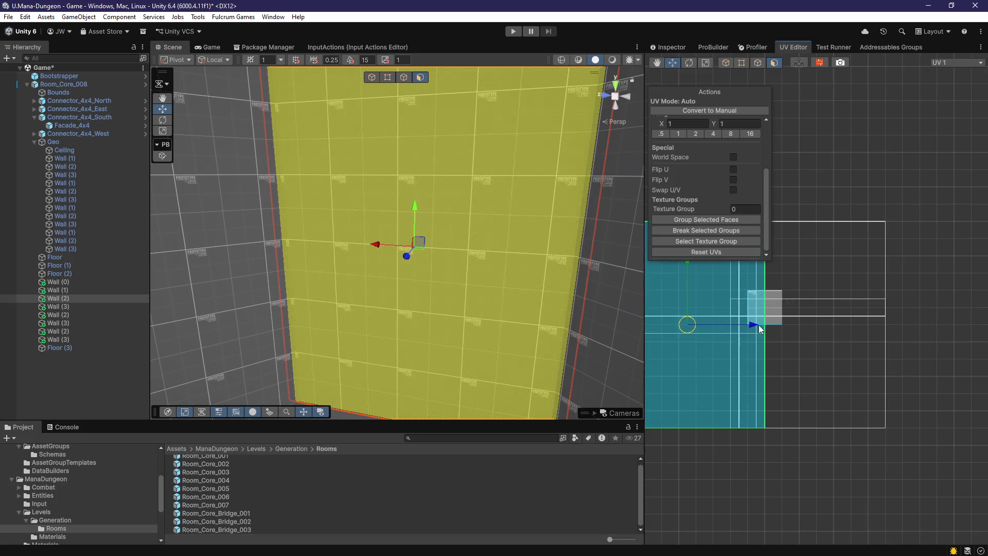
pyautogui.moveTo(756, 328); pyautogui.dragTo(781, 330)
pyautogui.hotkey('ctrl', 'z')
pyautogui.hotkey('ctrl', 'z')
pyautogui.hotkey('ctrl', 'z')
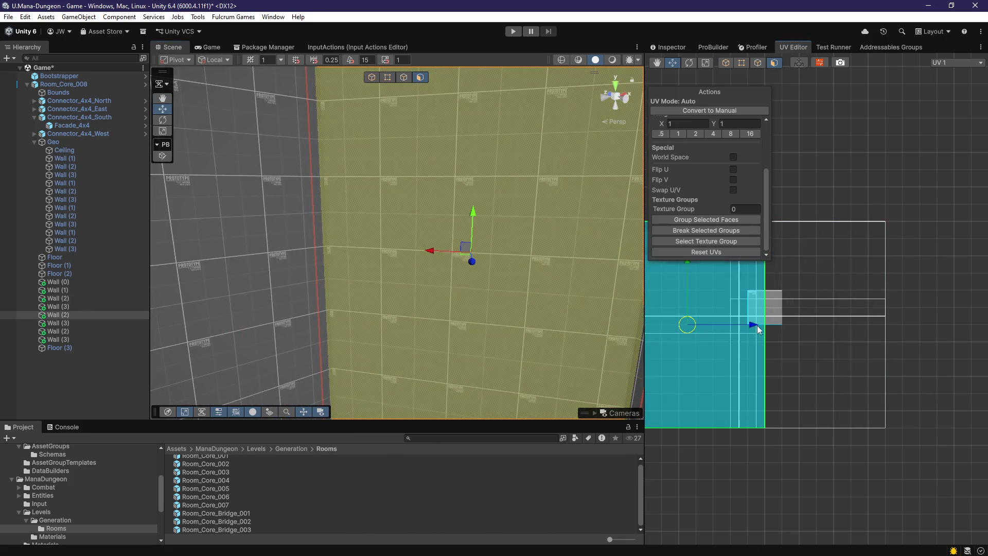
pyautogui.moveTo(757, 323); pyautogui.dragTo(764, 325)
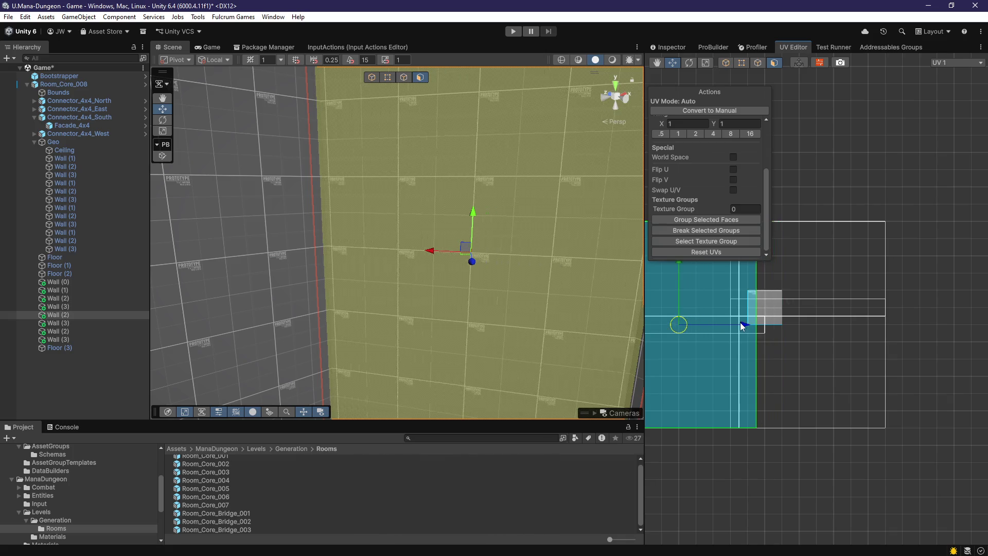
# Shift Wall (1)'s texture slightly right and nudge Wall (3)'s texture slightly left
pyautogui.click(432, 322)
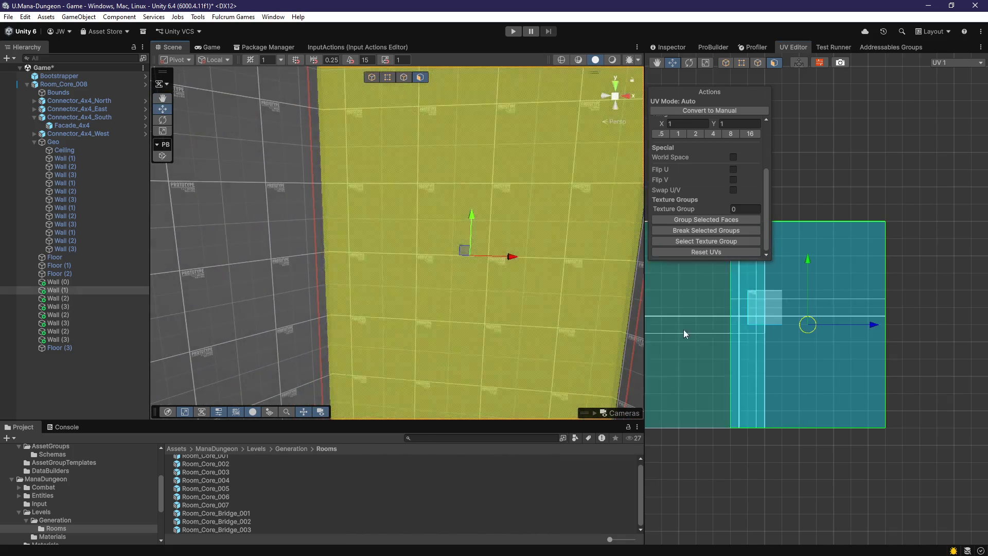
pyautogui.moveTo(876, 326); pyautogui.dragTo(885, 327)
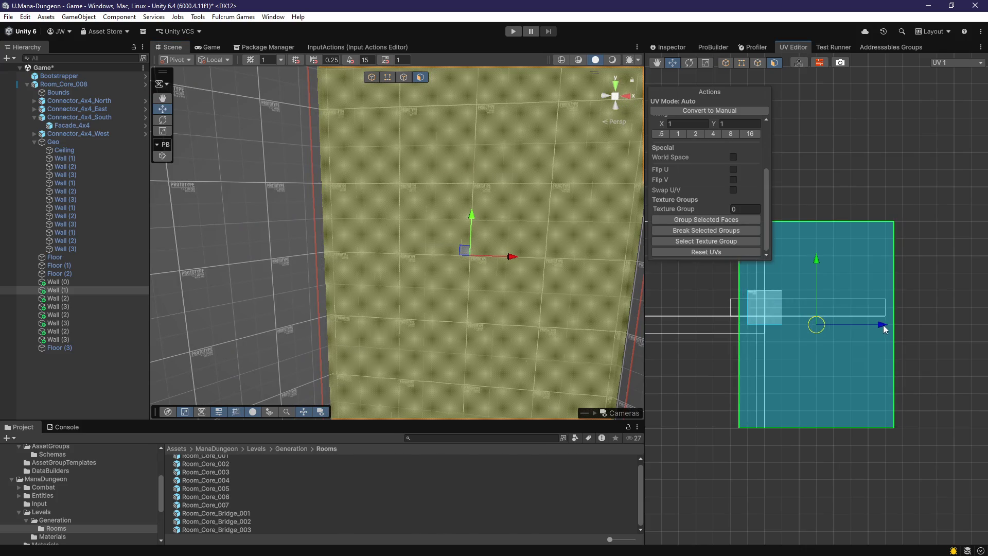
pyautogui.click(365, 297)
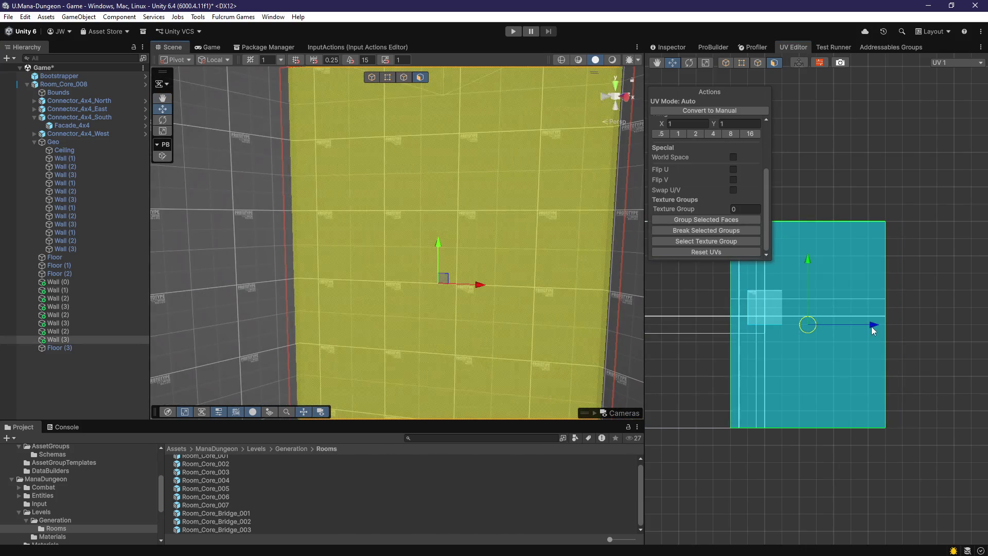
pyautogui.moveTo(862, 324)
pyautogui.mouseDown()
pyautogui.moveTo(879, 329)
pyautogui.moveTo(849, 327)
pyautogui.mouseUp()
# Select and frame another Wall (3) face and the Wall (0) face, then return to object mode
pyautogui.click(363, 313)
pyautogui.press('f')
pyautogui.moveTo(491, 314); pyautogui.dragTo(369, 314)
pyautogui.click(369, 314)
pyautogui.press('f')
pyautogui.moveTo(447, 338)
pyautogui.mouseDown()
pyautogui.moveTo(302, 350)
pyautogui.moveTo(365, 348)
pyautogui.mouseUp()
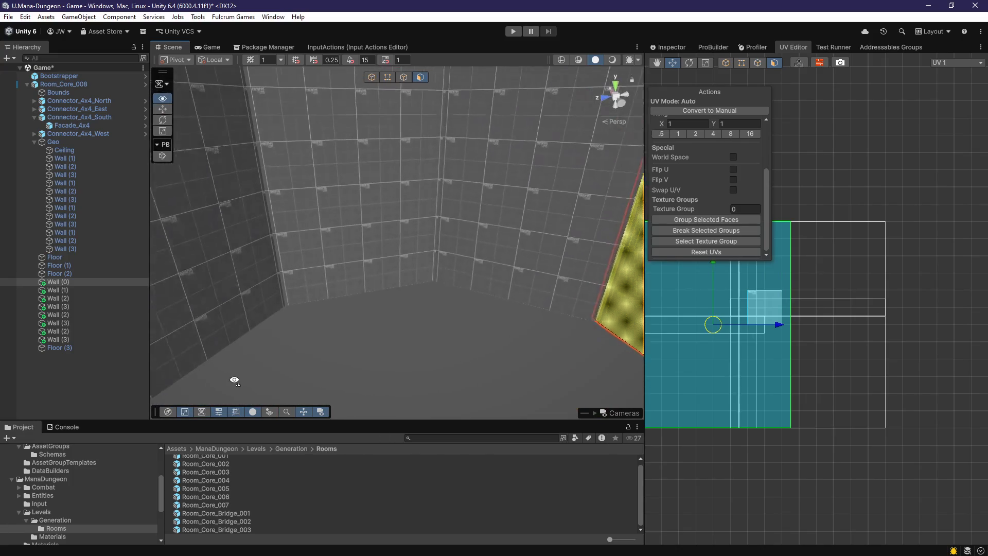
pyautogui.press('g')
pyautogui.scroll(-5, 414, 360)
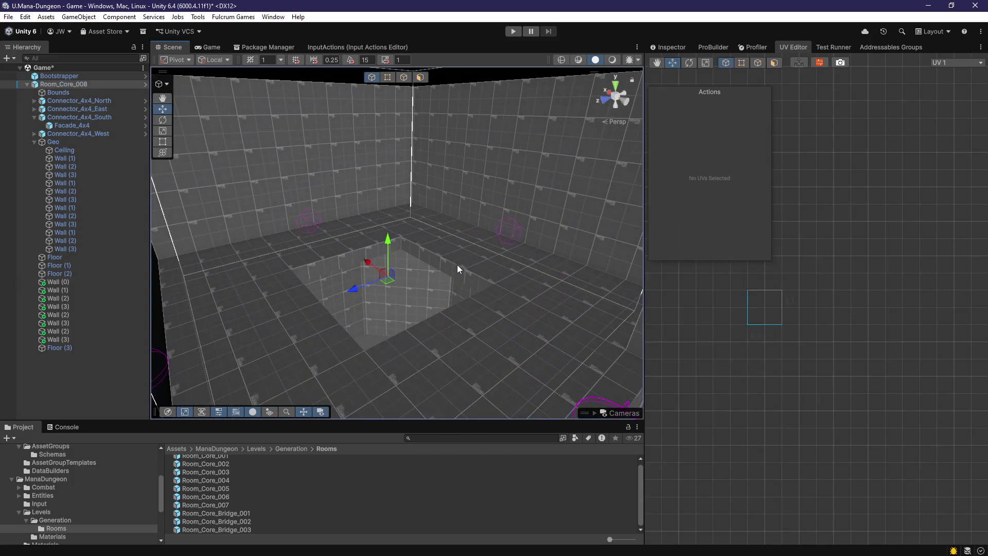
# Move Floor (4) above Floor (3) in the Hierarchy, then delete Floor (3), Floor and Floor (1)
pyautogui.click(459, 265)
pyautogui.scroll(6, 447, 273)
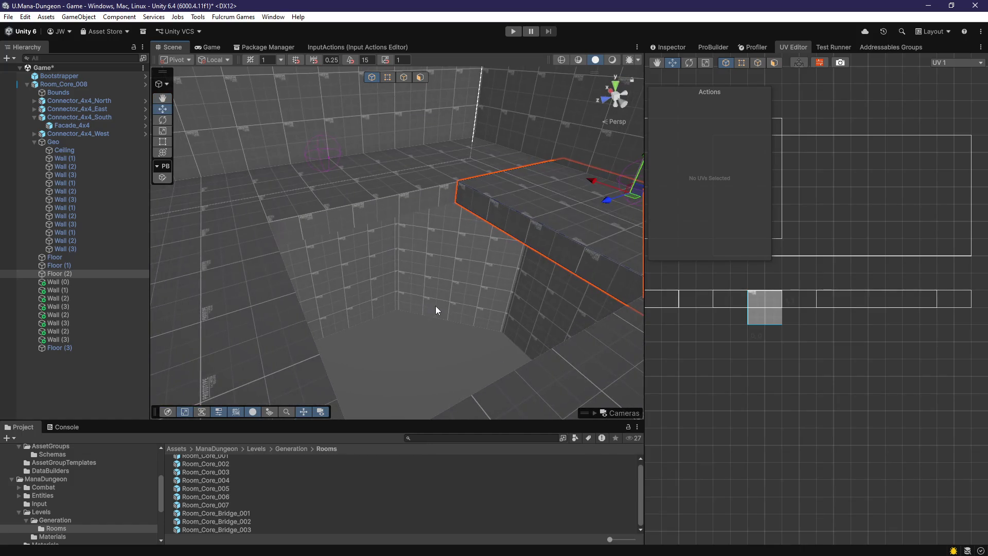
pyautogui.moveTo(68, 282); pyautogui.dragTo(67, 352)
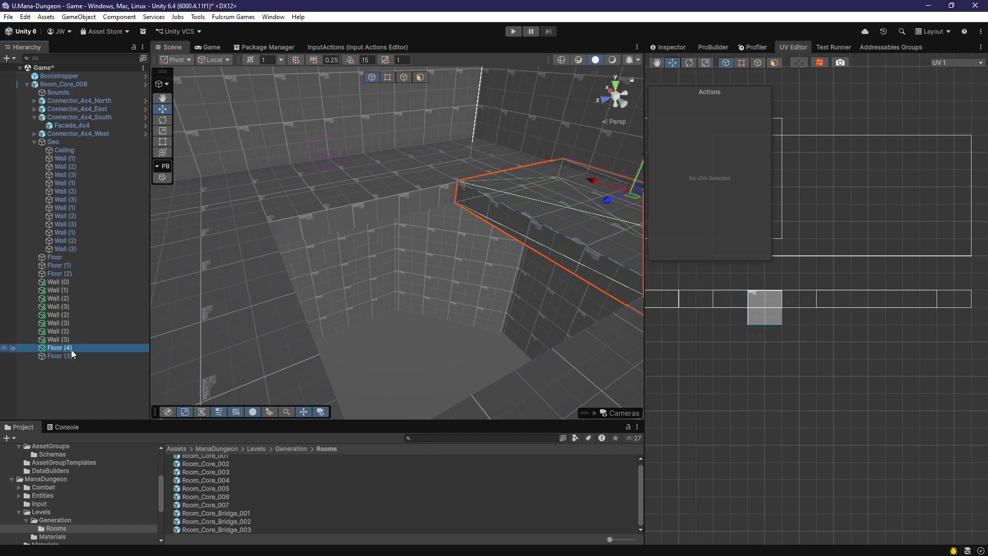
pyautogui.click(67, 356)
pyautogui.moveTo(233, 332)
pyautogui.mouseDown()
pyautogui.moveTo(375, 326)
pyautogui.moveTo(492, 344)
pyautogui.mouseUp()
pyautogui.press('Delete')
pyautogui.click(451, 327)
pyautogui.click(390, 301)
pyautogui.press('Delete')
pyautogui.click(260, 184)
pyautogui.press('Delete')
# Frame the Floor (4) slab and select its side and bottom faces in face mode
pyautogui.moveTo(418, 202)
pyautogui.mouseDown()
pyautogui.moveTo(463, 188)
pyautogui.moveTo(554, 264)
pyautogui.mouseUp()
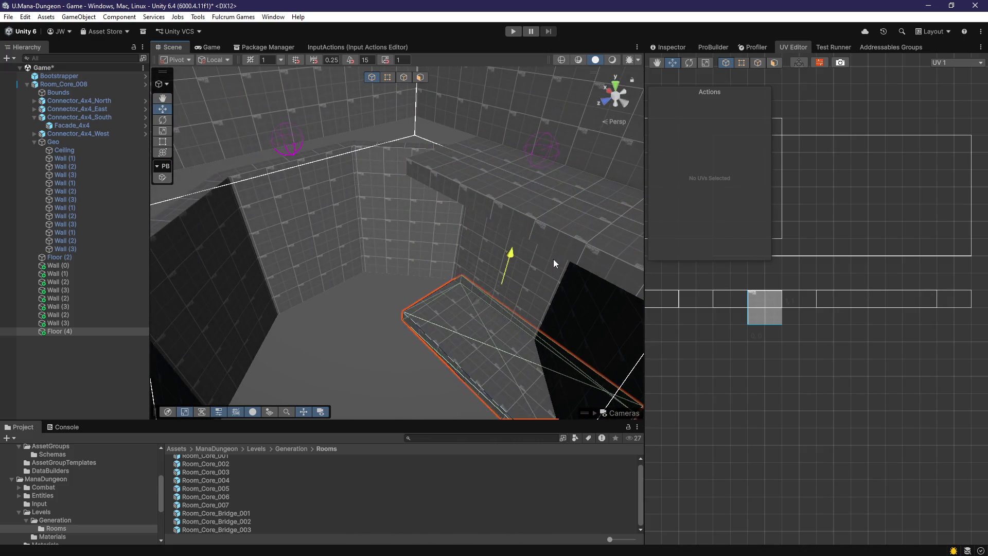
pyautogui.press('f')
pyautogui.moveTo(570, 290); pyautogui.dragTo(462, 275)
pyautogui.moveTo(400, 307)
pyautogui.mouseDown()
pyautogui.moveTo(280, 306)
pyautogui.moveTo(248, 259)
pyautogui.mouseUp()
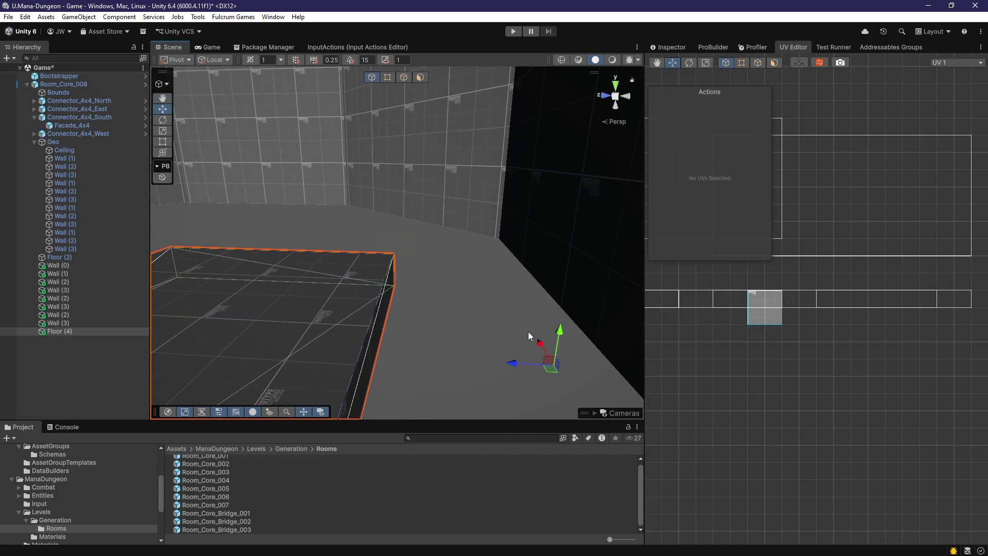
pyautogui.moveTo(536, 280)
pyautogui.mouseDown()
pyautogui.moveTo(482, 294)
pyautogui.moveTo(554, 283)
pyautogui.moveTo(425, 324)
pyautogui.moveTo(609, 335)
pyautogui.moveTo(427, 100)
pyautogui.mouseUp()
pyautogui.click(419, 77)
pyautogui.click(463, 319)
pyautogui.moveTo(478, 348); pyautogui.dragTo(415, 322)
pyautogui.moveTo(422, 276)
pyautogui.mouseDown()
pyautogui.moveTo(363, 269)
pyautogui.moveTo(362, 323)
pyautogui.moveTo(391, 324)
pyautogui.moveTo(370, 354)
pyautogui.mouseUp()
pyautogui.click(367, 360)
pyautogui.moveTo(424, 264)
pyautogui.mouseDown()
pyautogui.moveTo(440, 275)
pyautogui.moveTo(353, 282)
pyautogui.moveTo(476, 308)
pyautogui.moveTo(536, 303)
pyautogui.mouseUp()
# Select another bottom face of the slab, return to object mode and save the scene
pyautogui.click(536, 304)
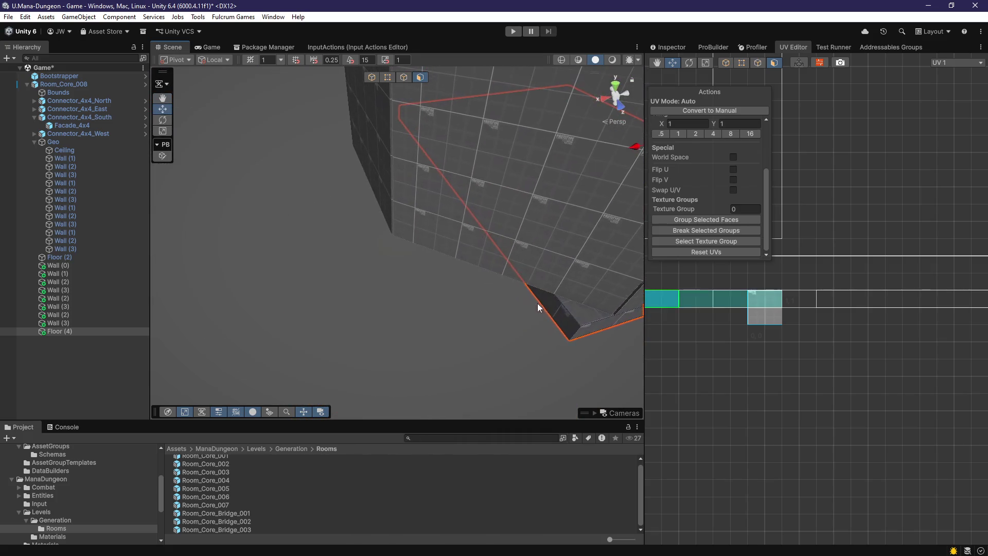
pyautogui.moveTo(416, 190)
pyautogui.mouseDown()
pyautogui.moveTo(326, 202)
pyautogui.moveTo(306, 251)
pyautogui.moveTo(386, 273)
pyautogui.moveTo(412, 227)
pyautogui.moveTo(563, 320)
pyautogui.moveTo(706, 288)
pyautogui.moveTo(675, 295)
pyautogui.moveTo(674, 354)
pyautogui.moveTo(542, 346)
pyautogui.moveTo(525, 384)
pyautogui.moveTo(394, 379)
pyautogui.moveTo(388, 370)
pyautogui.moveTo(384, 379)
pyautogui.moveTo(383, 324)
pyautogui.moveTo(366, 264)
pyautogui.moveTo(452, 232)
pyautogui.moveTo(446, 254)
pyautogui.moveTo(489, 273)
pyautogui.moveTo(457, 287)
pyautogui.moveTo(434, 91)
pyautogui.mouseUp()
pyautogui.press('Escape')
pyautogui.hotkey('ctrl', 's')
# Select the Floor (2) ledge platform and orbit around it
pyautogui.click(420, 77)
pyautogui.scroll(10, 399, 191)
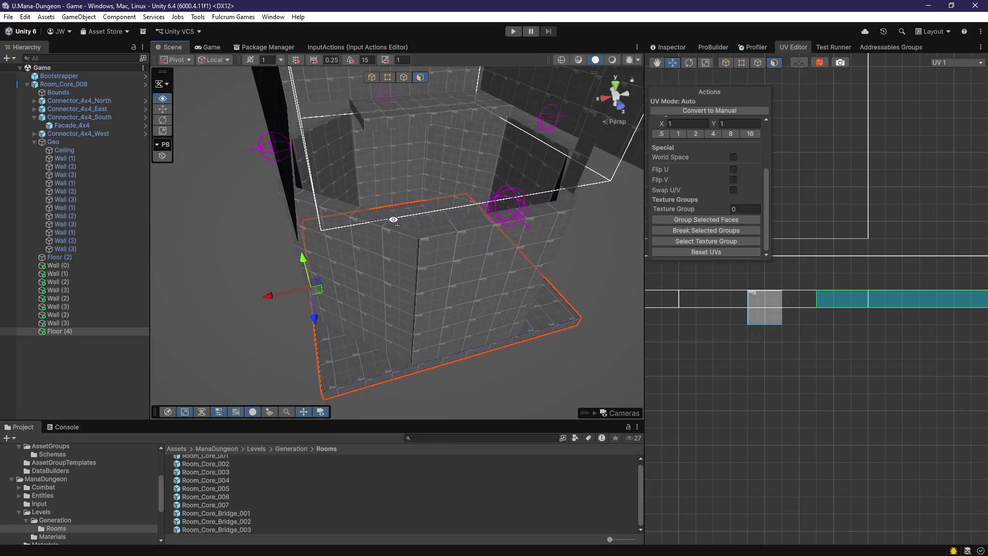
pyautogui.press('Escape')
pyautogui.moveTo(399, 195)
pyautogui.mouseDown()
pyautogui.moveTo(419, 183)
pyautogui.moveTo(465, 267)
pyautogui.moveTo(476, 241)
pyautogui.mouseUp()
pyautogui.scroll(8, 476, 241)
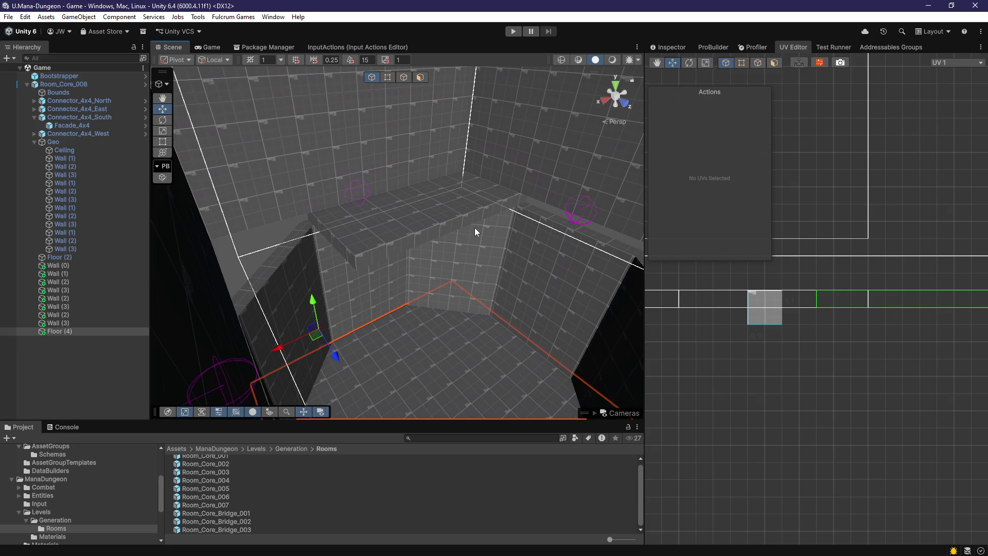
pyautogui.click(419, 206)
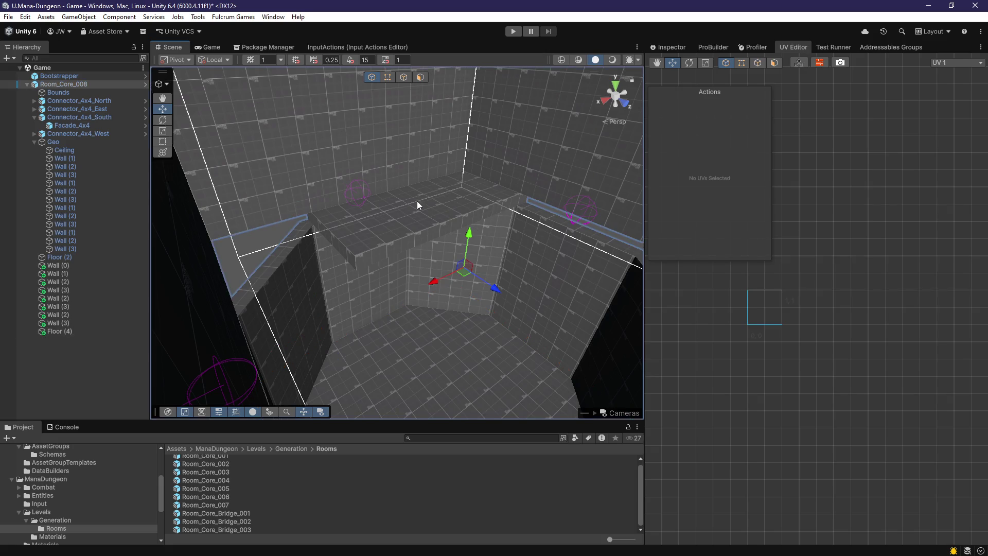
pyautogui.click(426, 232)
pyautogui.moveTo(426, 232)
pyautogui.mouseDown()
pyautogui.moveTo(578, 240)
pyautogui.moveTo(382, 228)
pyautogui.mouseUp()
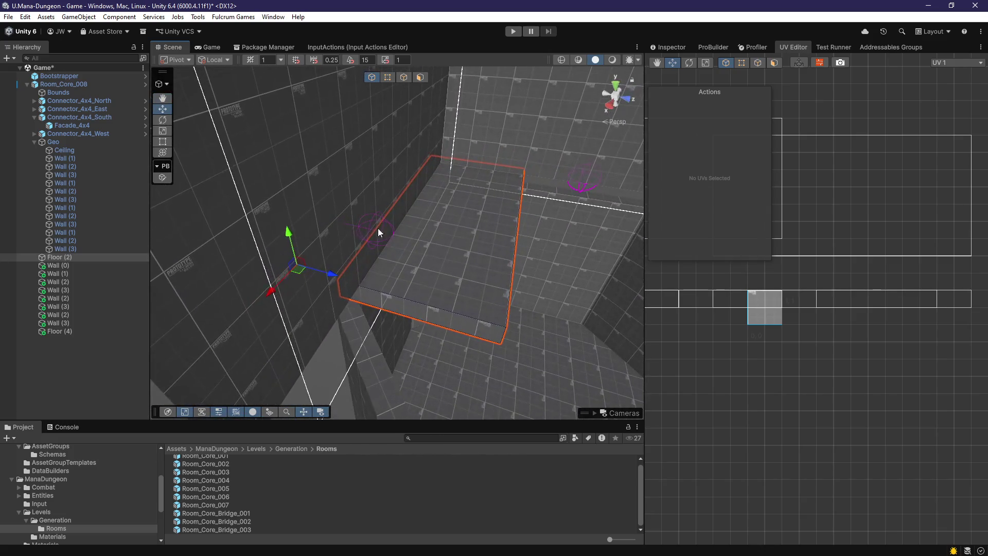
pyautogui.moveTo(294, 256)
pyautogui.mouseDown()
pyautogui.moveTo(301, 283)
pyautogui.moveTo(279, 267)
pyautogui.mouseUp()
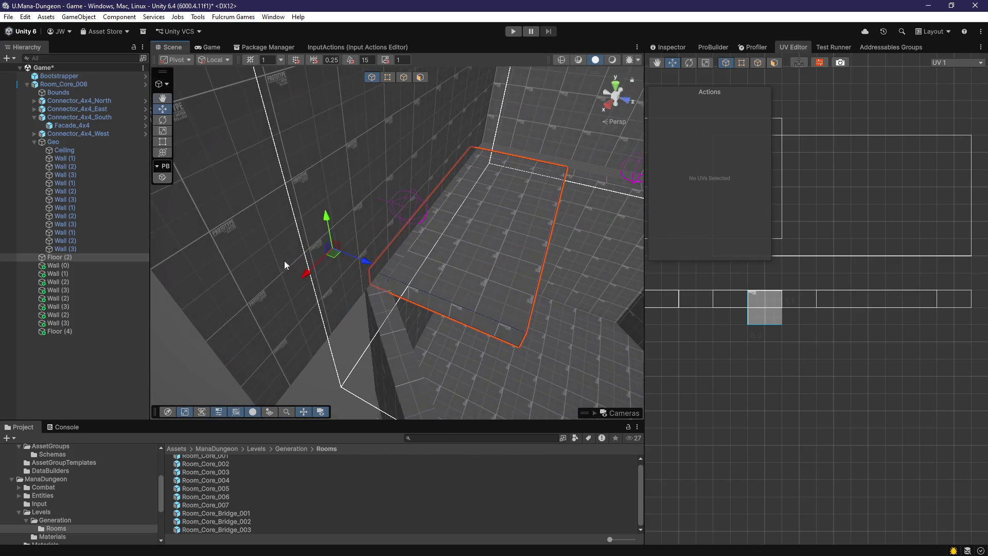
pyautogui.moveTo(368, 263)
pyautogui.mouseDown()
pyautogui.moveTo(273, 246)
pyautogui.moveTo(316, 221)
pyautogui.moveTo(319, 199)
pyautogui.moveTo(377, 281)
pyautogui.moveTo(397, 154)
pyautogui.moveTo(360, 211)
pyautogui.mouseUp()
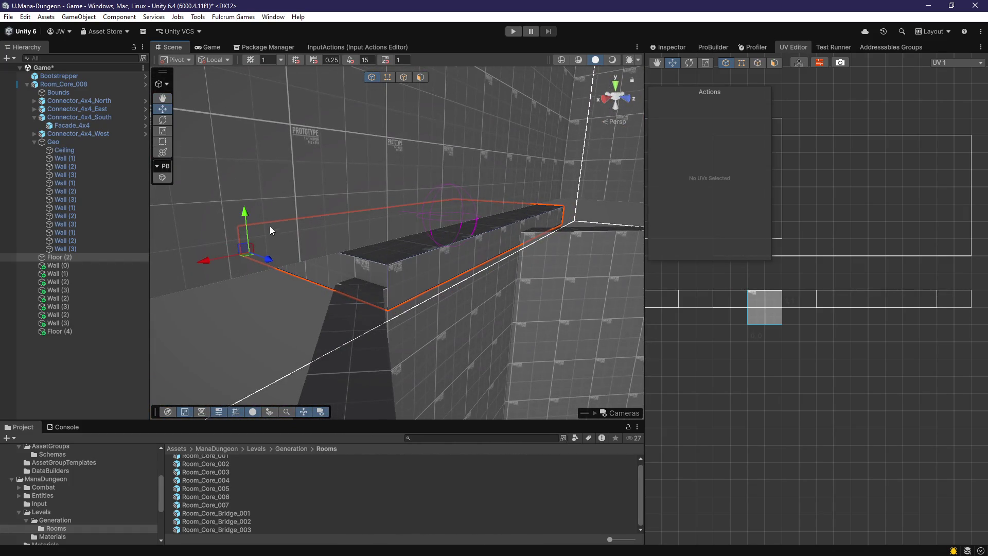
# Raise the Floor (2) ledge and drag its end face along X toward the corner wall
pyautogui.moveTo(246, 204); pyautogui.dragTo(246, 186)
pyautogui.moveTo(329, 222)
pyautogui.mouseDown()
pyautogui.moveTo(152, 223)
pyautogui.moveTo(425, 214)
pyautogui.moveTo(450, 226)
pyautogui.moveTo(405, 203)
pyautogui.moveTo(403, 187)
pyautogui.moveTo(379, 183)
pyautogui.moveTo(437, 198)
pyautogui.moveTo(453, 195)
pyautogui.moveTo(446, 190)
pyautogui.moveTo(313, 193)
pyautogui.moveTo(312, 205)
pyautogui.moveTo(311, 192)
pyautogui.moveTo(374, 194)
pyautogui.moveTo(344, 225)
pyautogui.moveTo(418, 251)
pyautogui.mouseUp()
pyautogui.click(406, 202)
pyautogui.click(363, 229)
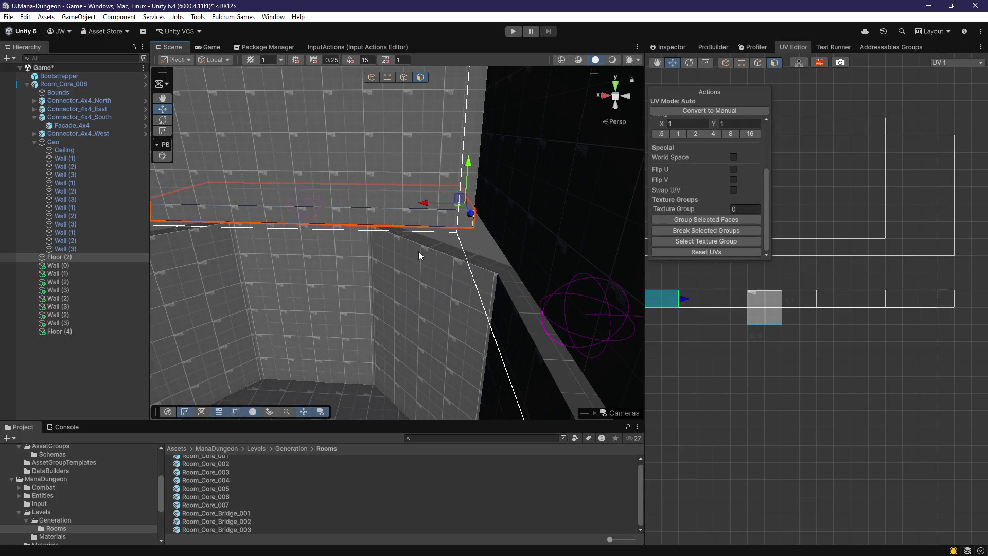
pyautogui.scroll(3, 418, 255)
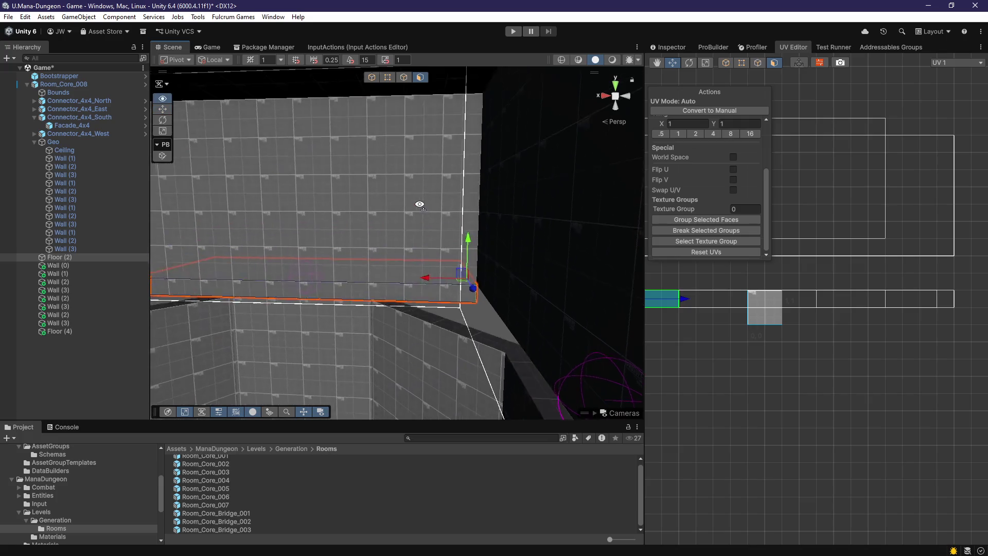
pyautogui.moveTo(453, 221); pyautogui.dragTo(339, 220)
pyautogui.scroll(3, 338, 220)
pyautogui.moveTo(366, 252)
pyautogui.mouseDown()
pyautogui.moveTo(373, 276)
pyautogui.moveTo(359, 314)
pyautogui.moveTo(375, 324)
pyautogui.moveTo(421, 314)
pyautogui.moveTo(401, 329)
pyautogui.moveTo(416, 335)
pyautogui.moveTo(391, 308)
pyautogui.mouseUp()
pyautogui.click(421, 314)
# Set the handle position back to Pivot and the handle orientation to Global
pyautogui.click(177, 59)
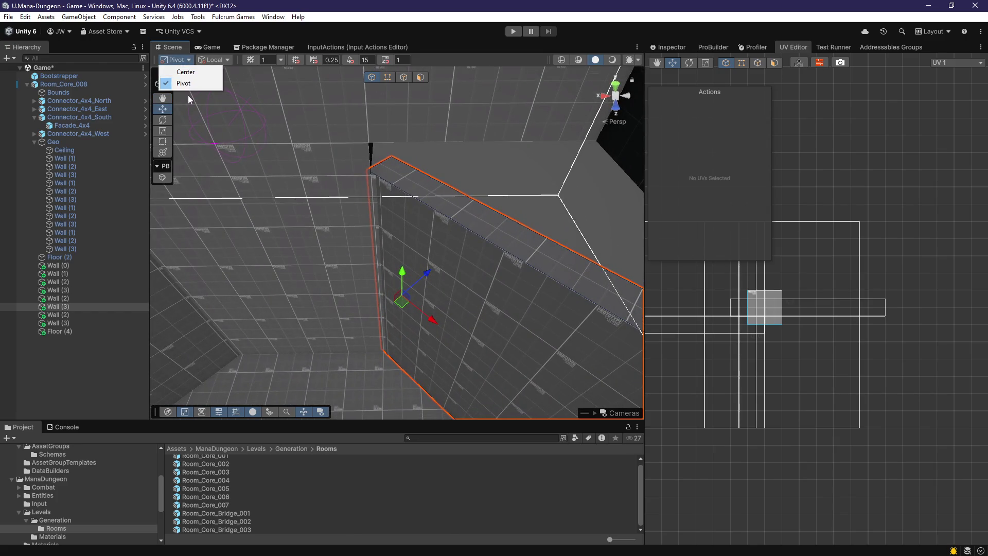
pyautogui.click(196, 76)
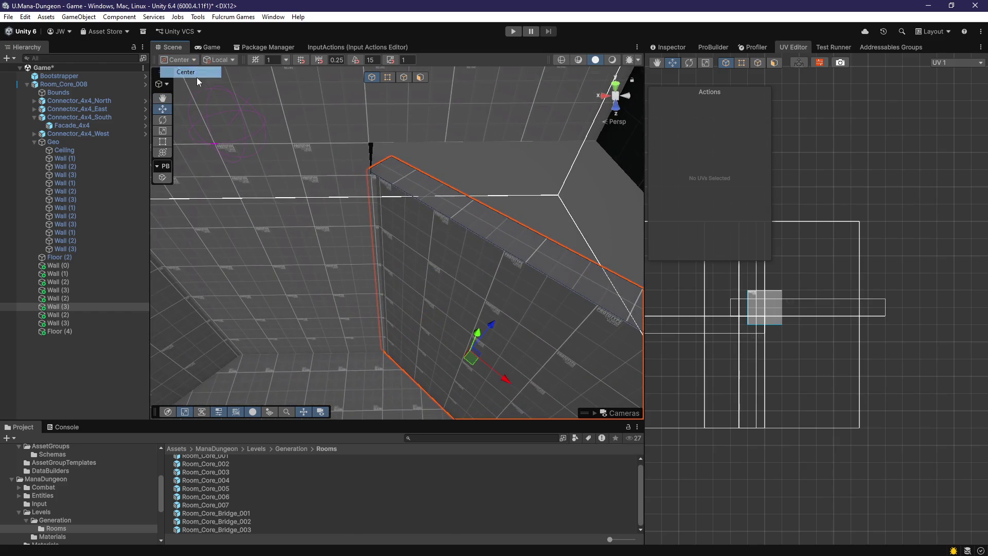
pyautogui.click(183, 62)
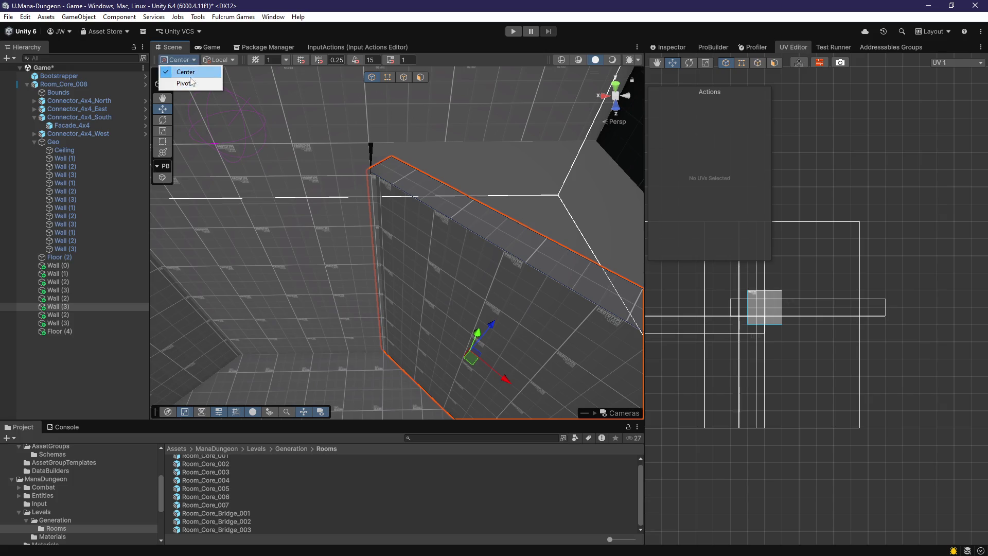
pyautogui.click(195, 83)
pyautogui.click(214, 62)
pyautogui.click(215, 69)
# Click through Wall (2) and Wall (3), then select and frame Wall (0) head-on
pyautogui.moveTo(305, 205)
pyautogui.mouseDown()
pyautogui.moveTo(301, 215)
pyautogui.moveTo(358, 289)
pyautogui.moveTo(406, 287)
pyautogui.moveTo(368, 249)
pyautogui.moveTo(432, 261)
pyautogui.moveTo(310, 275)
pyautogui.moveTo(434, 273)
pyautogui.moveTo(307, 293)
pyautogui.moveTo(346, 287)
pyautogui.mouseUp()
pyautogui.click(363, 265)
pyautogui.click(407, 278)
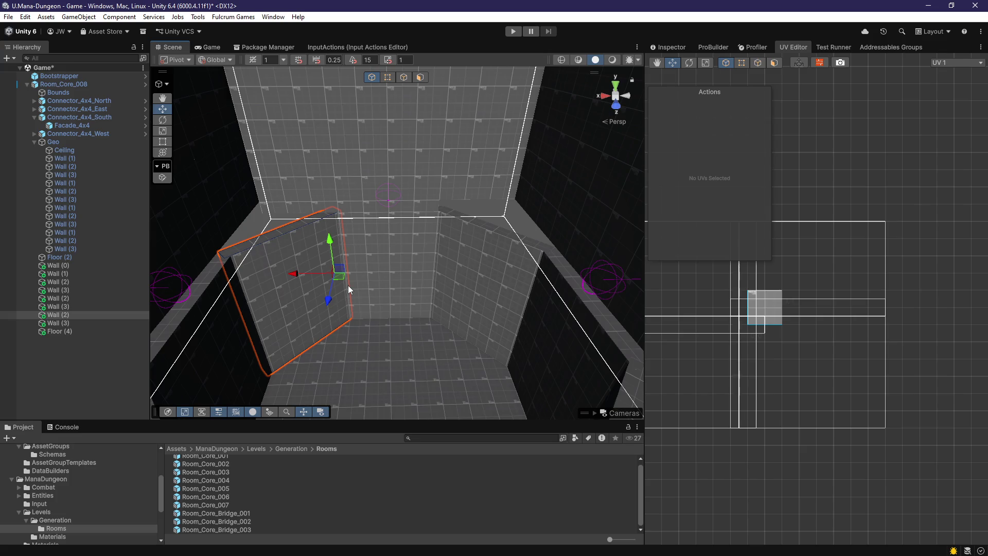
pyautogui.moveTo(348, 285)
pyautogui.mouseDown()
pyautogui.moveTo(338, 291)
pyautogui.moveTo(352, 298)
pyautogui.moveTo(369, 281)
pyautogui.moveTo(339, 274)
pyautogui.moveTo(330, 285)
pyautogui.moveTo(343, 296)
pyautogui.moveTo(324, 326)
pyautogui.moveTo(238, 335)
pyautogui.moveTo(119, 315)
pyautogui.moveTo(287, 331)
pyautogui.moveTo(230, 356)
pyautogui.moveTo(119, 347)
pyautogui.moveTo(372, 361)
pyautogui.moveTo(364, 252)
pyautogui.moveTo(315, 260)
pyautogui.moveTo(267, 299)
pyautogui.moveTo(390, 316)
pyautogui.moveTo(338, 306)
pyautogui.moveTo(346, 324)
pyautogui.moveTo(465, 316)
pyautogui.moveTo(382, 307)
pyautogui.moveTo(418, 277)
pyautogui.mouseUp()
pyautogui.click(387, 295)
pyautogui.press('f')
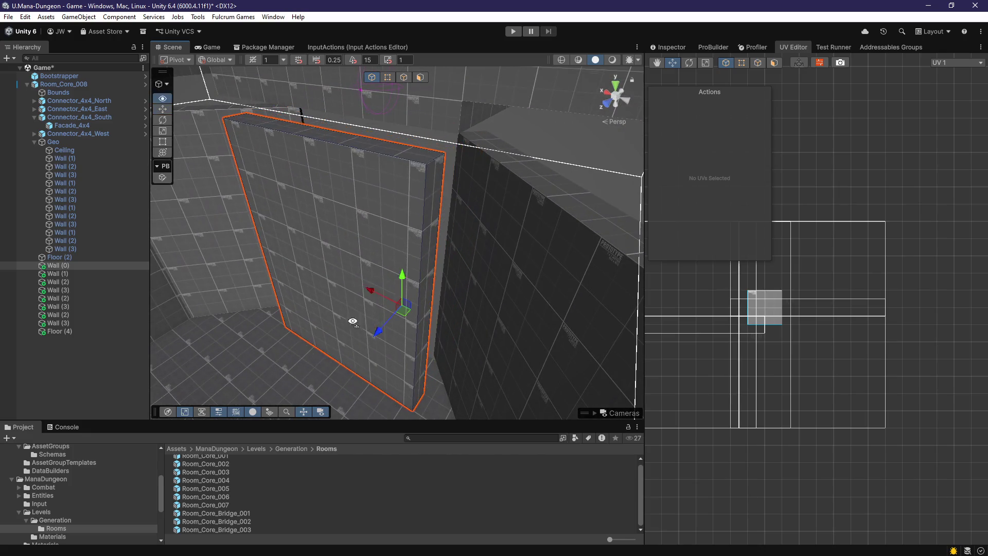
pyautogui.click(419, 78)
pyautogui.scroll(2, 456, 202)
pyautogui.press('g')
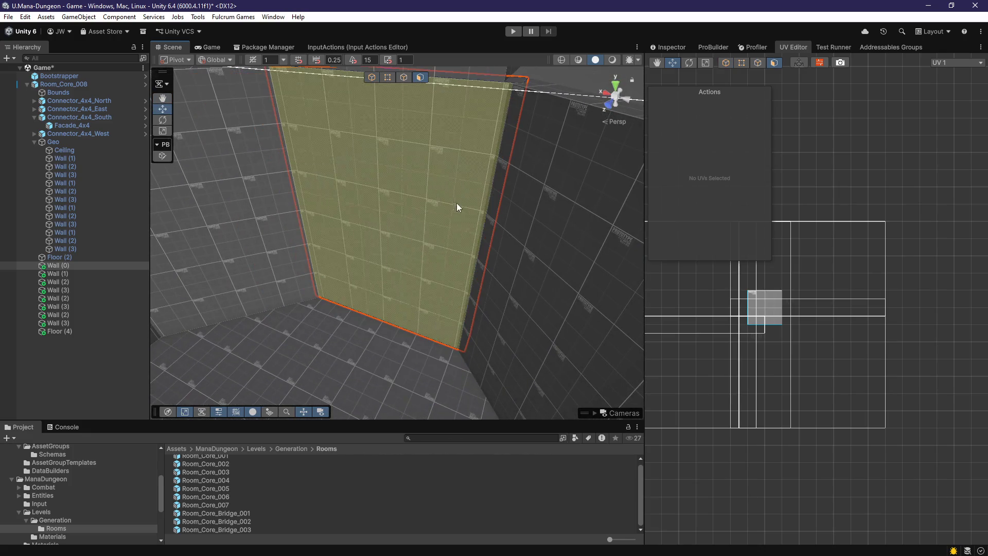
pyautogui.moveTo(508, 164); pyautogui.dragTo(419, 239)
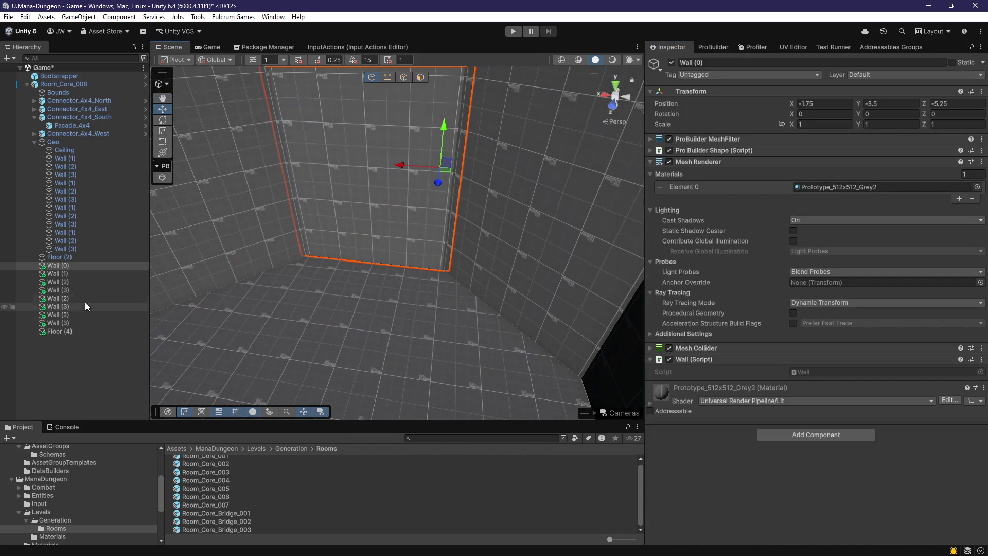
# After a blocked attempt to move Connector_4x4_South, unpack the Room_Core_008 prefab instance
pyautogui.click(34, 121)
pyautogui.moveTo(87, 115); pyautogui.dragTo(102, 108)
pyautogui.press('Escape')
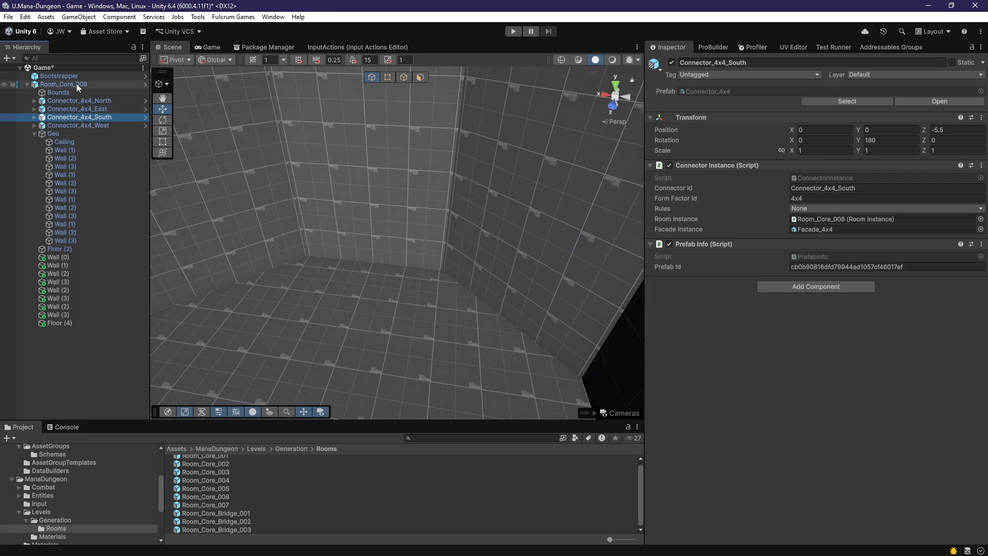
pyautogui.click(70, 85)
pyautogui.rightClick(70, 85)
pyautogui.moveTo(213, 254)
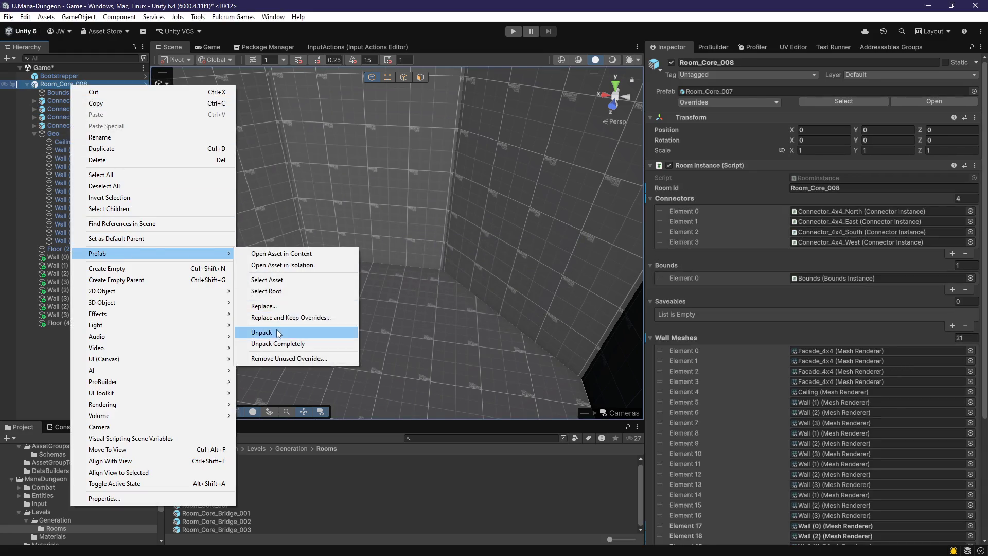
pyautogui.click(278, 333)
# Open the Rooms folder in the Project window and drag Room_Core_008 into its asset list
pyautogui.doubleClick(228, 503)
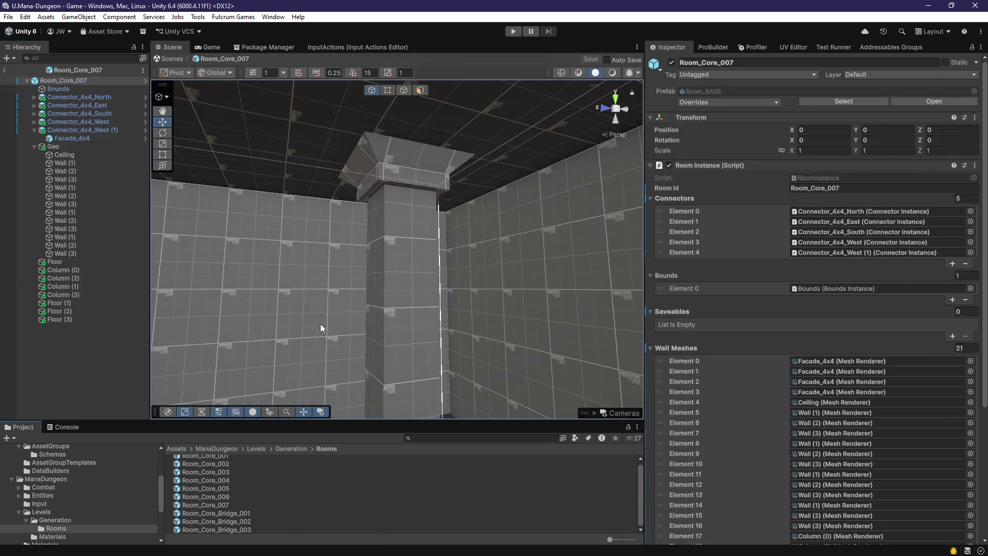
pyautogui.click(273, 448)
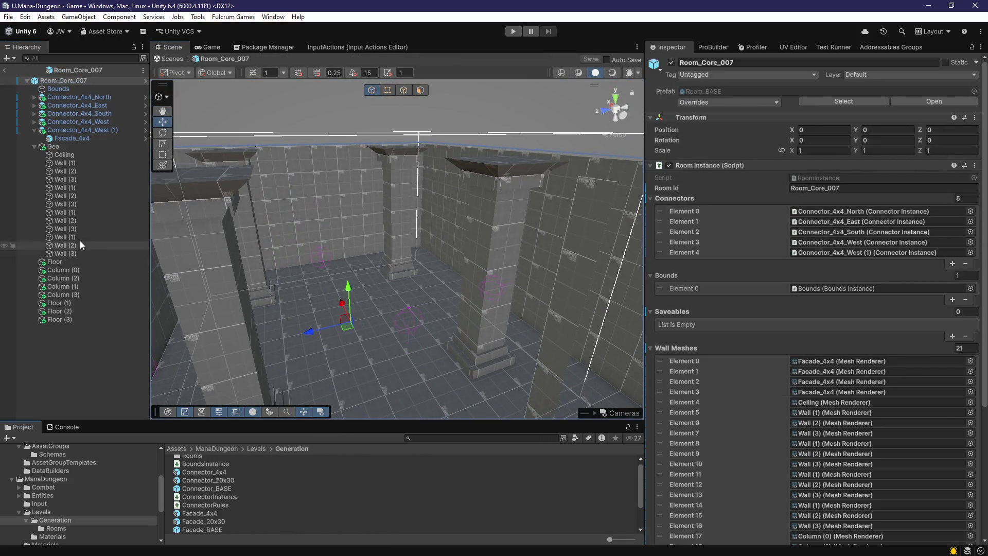
pyautogui.click(58, 87)
pyautogui.click(57, 81)
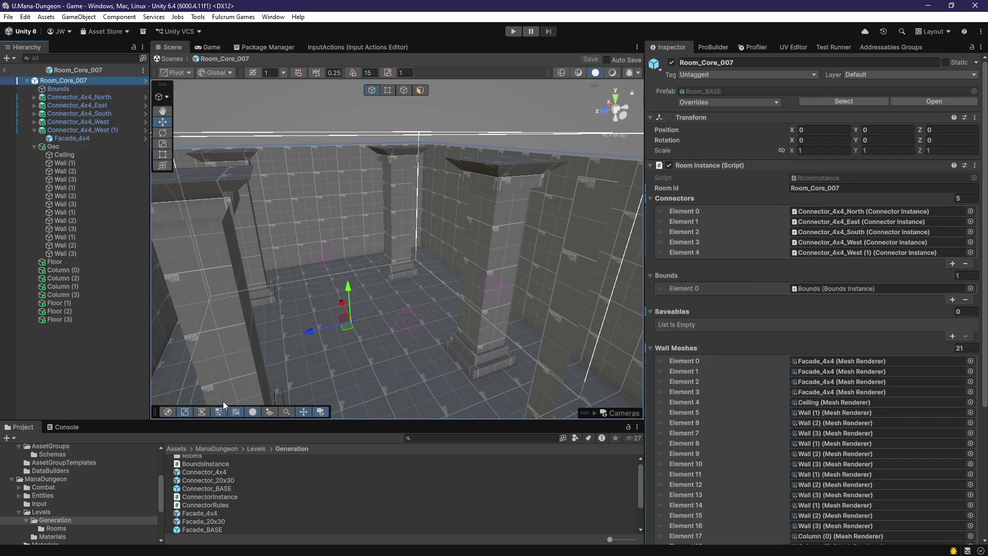
pyautogui.click(261, 447)
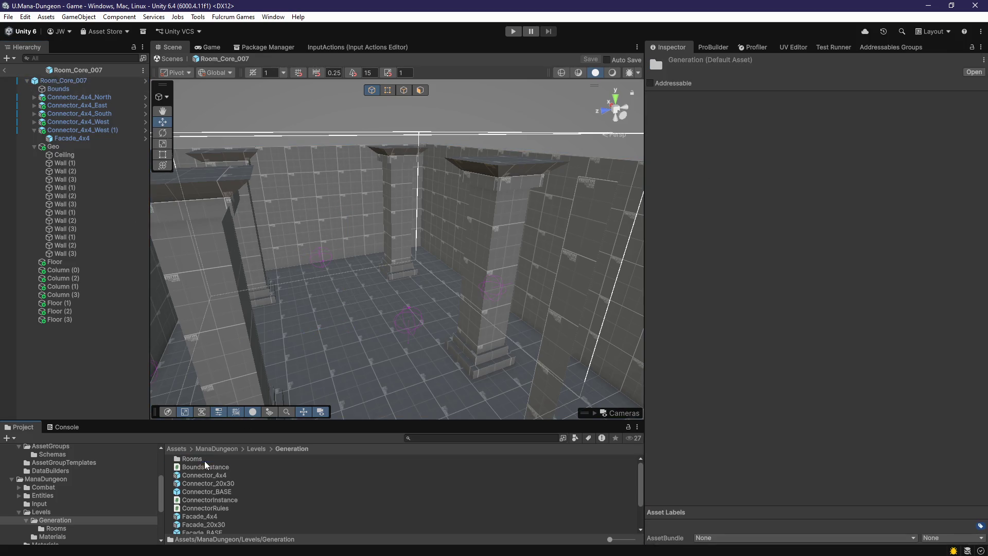
pyautogui.doubleClick(193, 457)
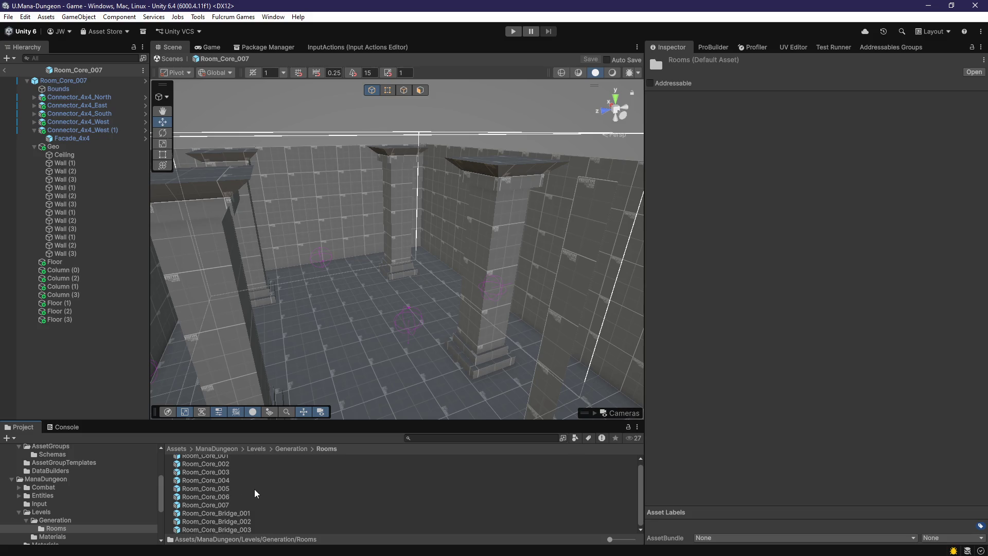
pyautogui.click(88, 81)
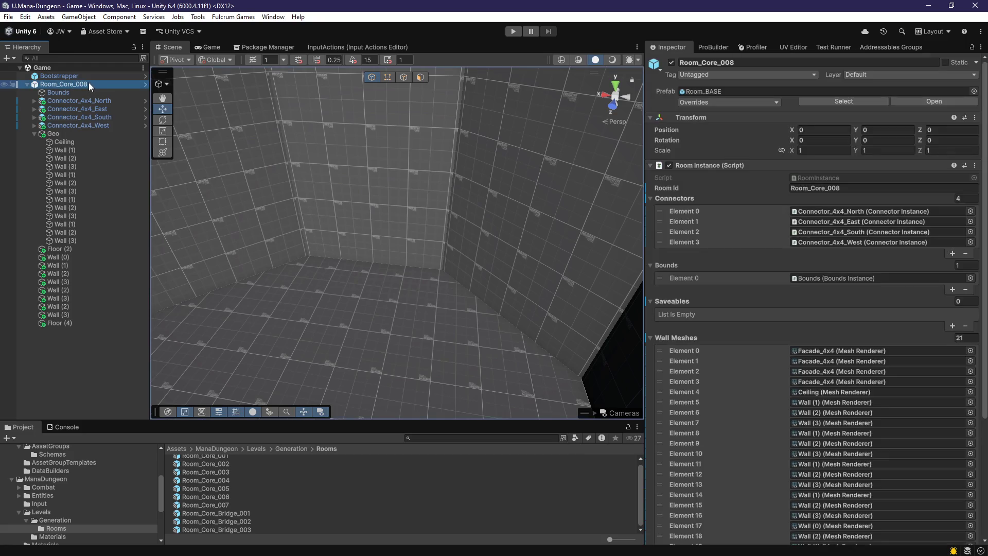
pyautogui.moveTo(89, 82)
pyautogui.mouseDown()
pyautogui.moveTo(141, 220)
pyautogui.moveTo(231, 526)
pyautogui.moveTo(283, 526)
pyautogui.moveTo(252, 510)
pyautogui.moveTo(251, 470)
pyautogui.moveTo(231, 453)
pyautogui.moveTo(257, 532)
pyautogui.mouseUp()
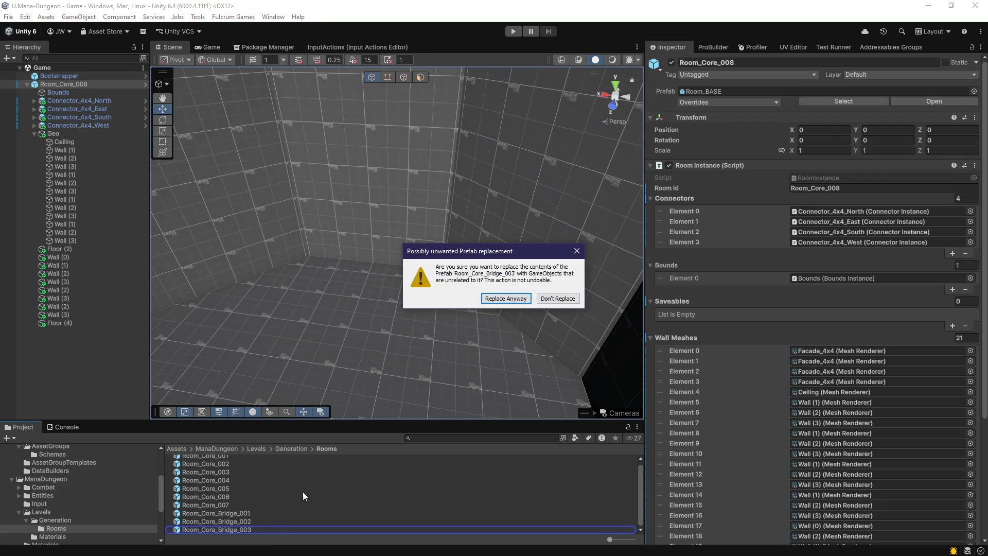
# Decline replacing Room_Core_Bridge_003, then save the room as a Prefab Variant named Room_Core_008
pyautogui.click(557, 300)
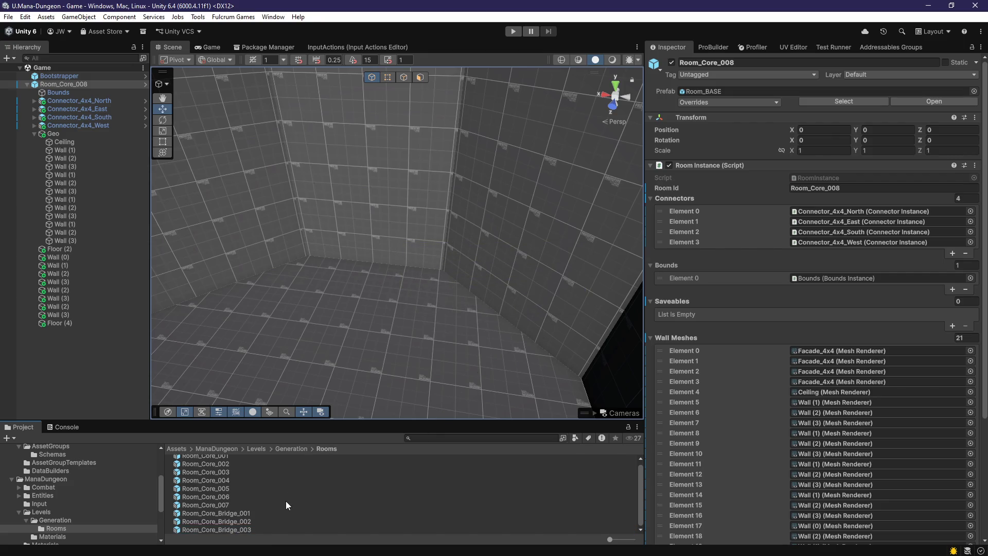
pyautogui.scroll(-2, 107, 498)
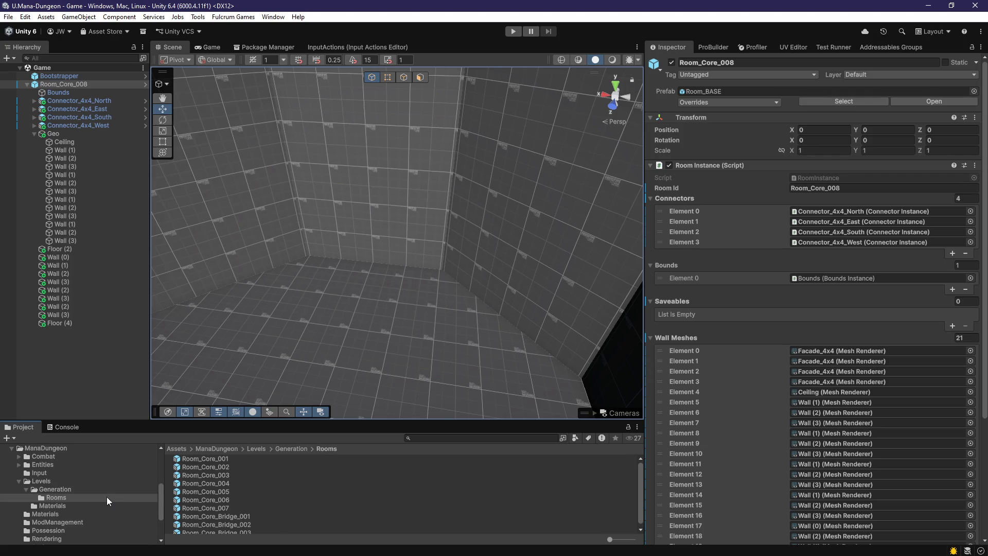
pyautogui.moveTo(161, 486); pyautogui.dragTo(173, 484)
pyautogui.moveTo(72, 89)
pyautogui.mouseDown()
pyautogui.moveTo(106, 183)
pyautogui.moveTo(55, 504)
pyautogui.mouseUp()
pyautogui.click(506, 298)
pyautogui.press('F2')
pyautogui.write('Room_Core_008')
pyautogui.press('Return')
# Orbit to face the walls and select the Ceiling piece inside the Geo group
pyautogui.moveTo(367, 362)
pyautogui.mouseDown()
pyautogui.moveTo(341, 357)
pyautogui.moveTo(348, 347)
pyautogui.moveTo(324, 346)
pyautogui.moveTo(344, 292)
pyautogui.moveTo(180, 316)
pyautogui.mouseUp()
pyautogui.click(34, 134)
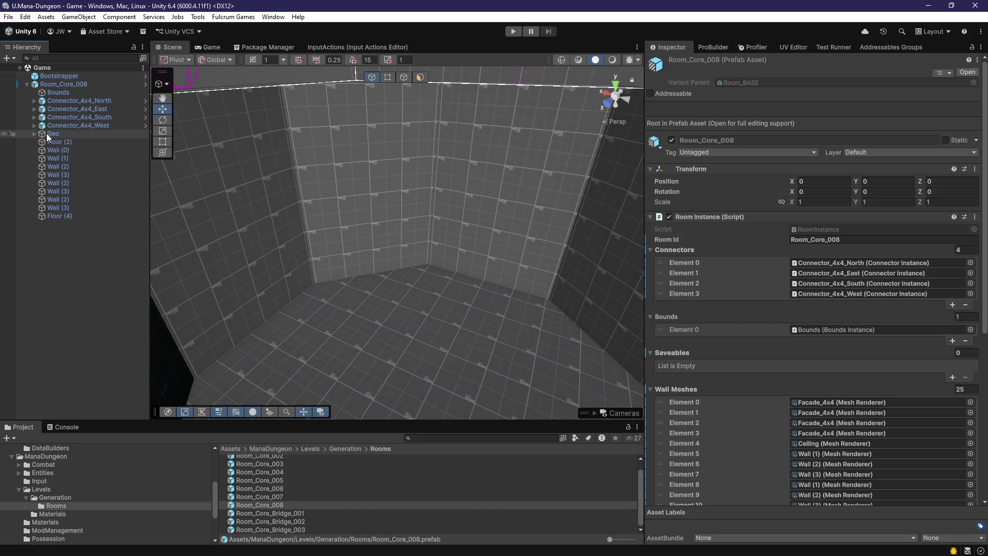
pyautogui.click(34, 133)
pyautogui.click(54, 140)
# Delete Geo through Floor (4) from the Hierarchy and save the scene
pyautogui.press('f')
pyautogui.moveTo(300, 166); pyautogui.dragTo(117, 158)
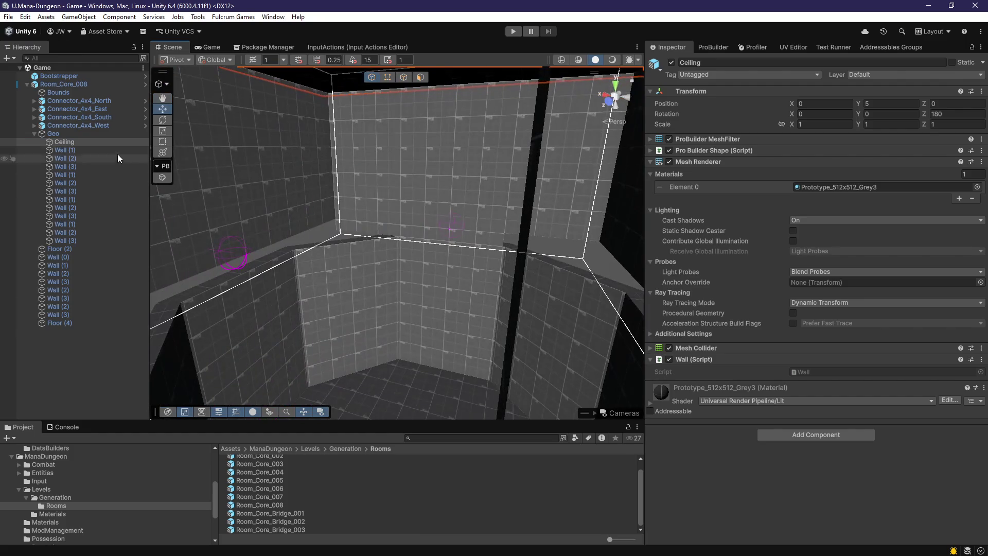
pyautogui.click(34, 134)
pyautogui.click(59, 216)
pyautogui.keyDown('shift'); pyautogui.click(59, 135); pyautogui.keyUp('shift')
pyautogui.press('Delete')
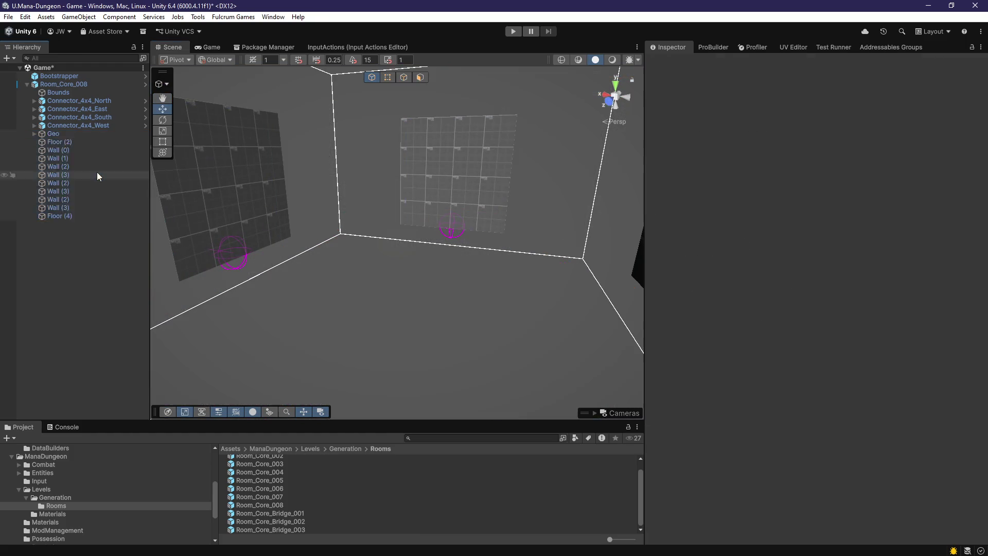
pyautogui.moveTo(355, 278)
pyautogui.mouseDown()
pyautogui.moveTo(362, 248)
pyautogui.moveTo(355, 271)
pyautogui.mouseUp()
pyautogui.hotkey('ctrl', 's')
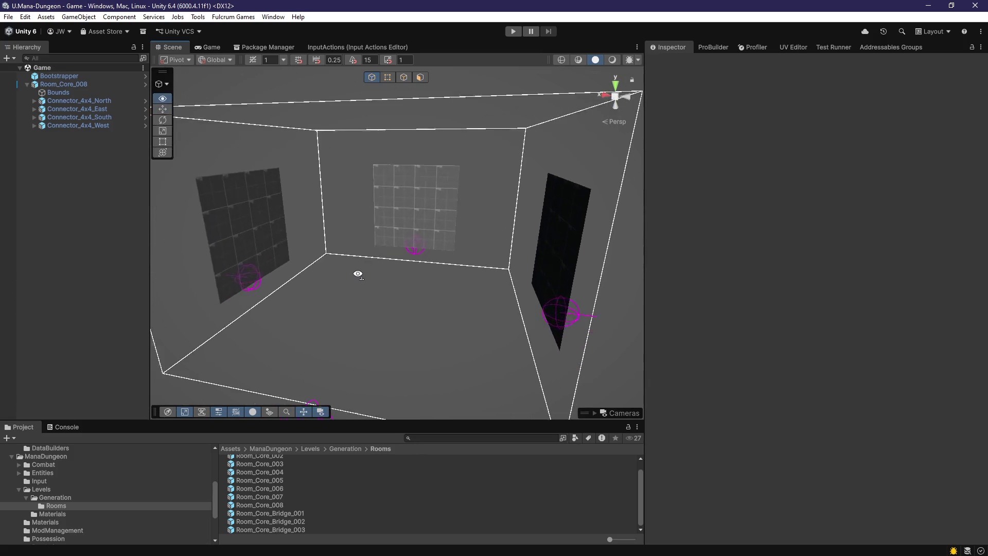
# Bring up the object creation options and show the ProBuilder tools
pyautogui.scroll(3, 357, 282)
pyautogui.rightClick(54, 200)
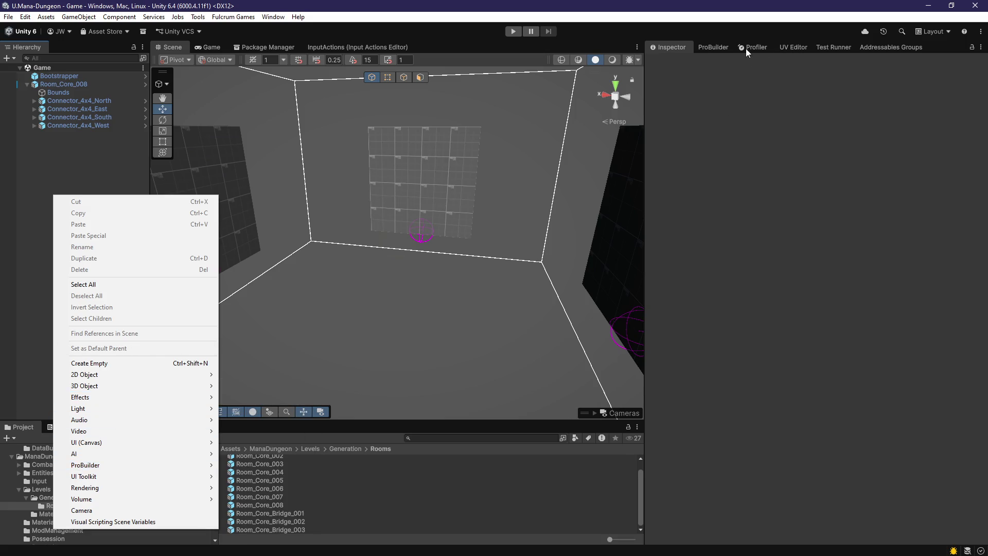
pyautogui.click(721, 48)
# Draw a new ProBuilder box shape as a cube with its pivot centred
pyautogui.click(673, 59)
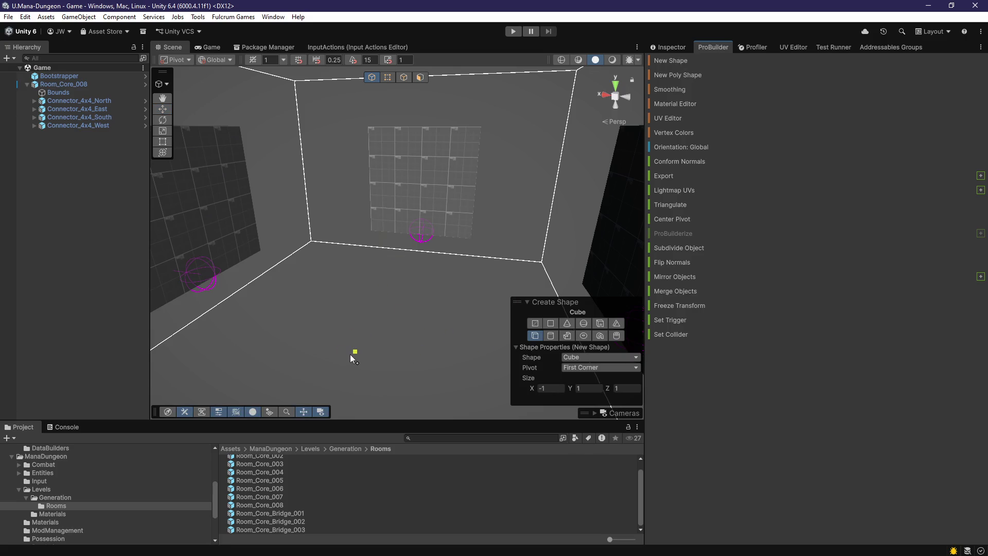
pyautogui.moveTo(338, 358)
pyautogui.mouseDown()
pyautogui.moveTo(424, 327)
pyautogui.moveTo(411, 341)
pyautogui.moveTo(403, 334)
pyautogui.mouseUp()
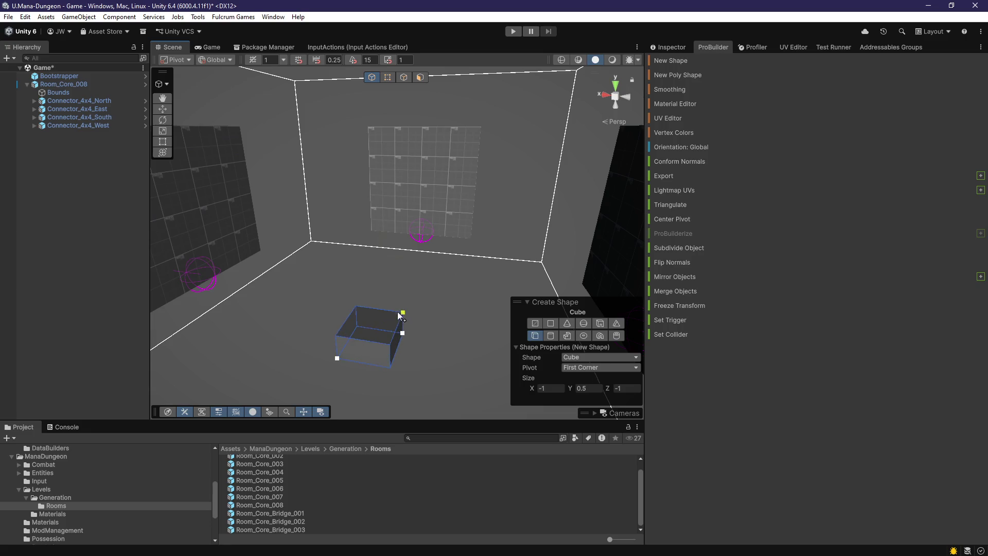
pyautogui.click(404, 294)
pyautogui.click(625, 389)
pyautogui.click(598, 367)
pyautogui.click(597, 379)
pyautogui.click(590, 359)
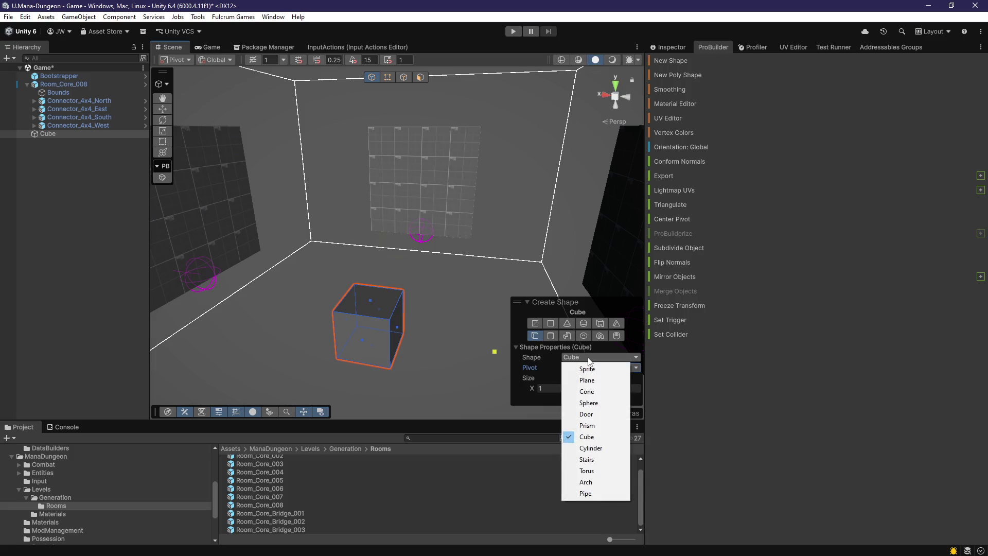
pyautogui.click(589, 436)
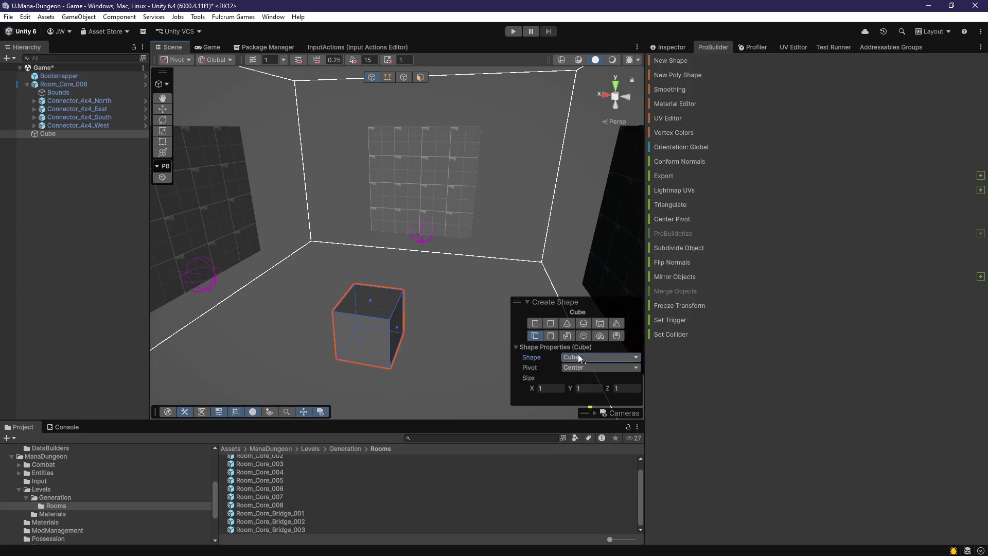
# Assign the Prototype_512x512_Grey3 material to the cube
pyautogui.click(669, 47)
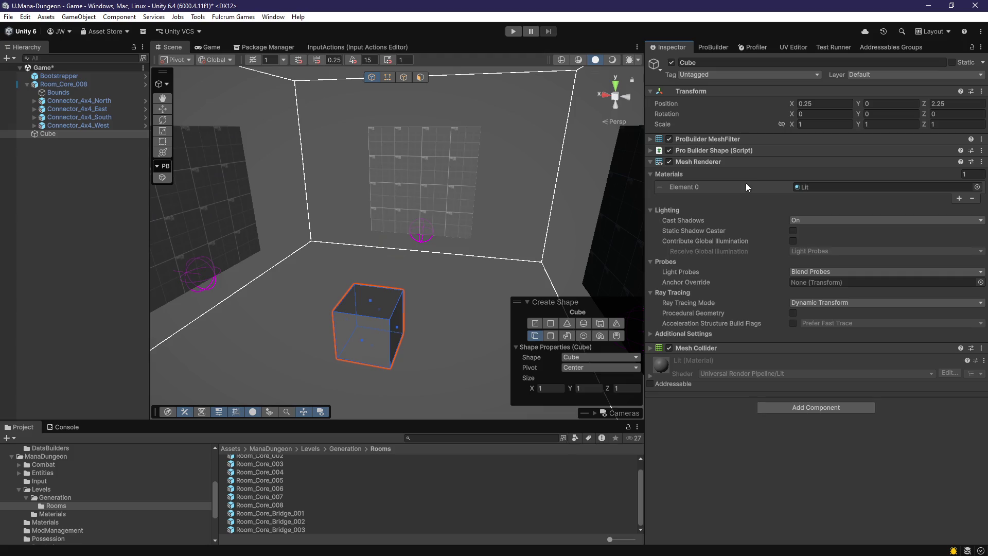
pyautogui.click(976, 187)
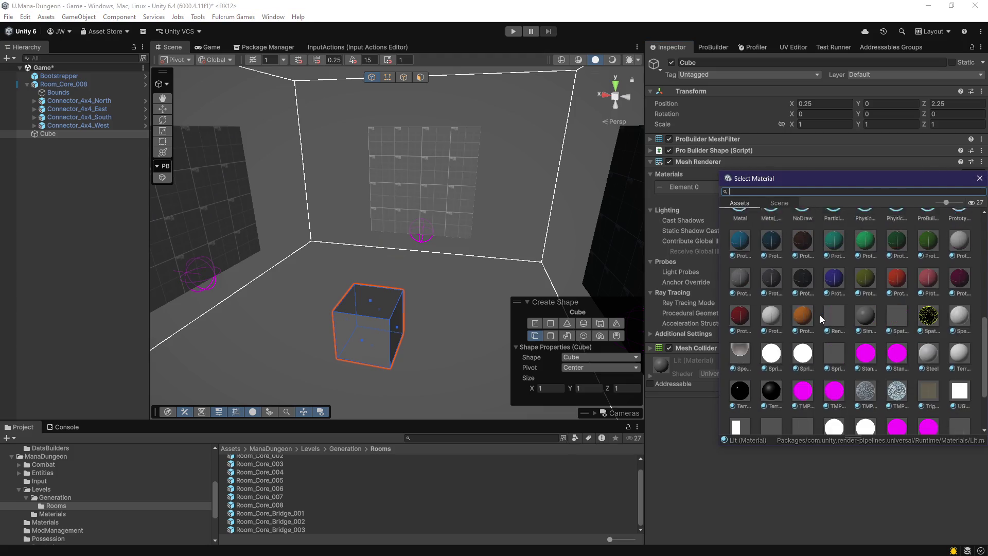
pyautogui.scroll(2, 814, 322)
pyautogui.click(742, 338)
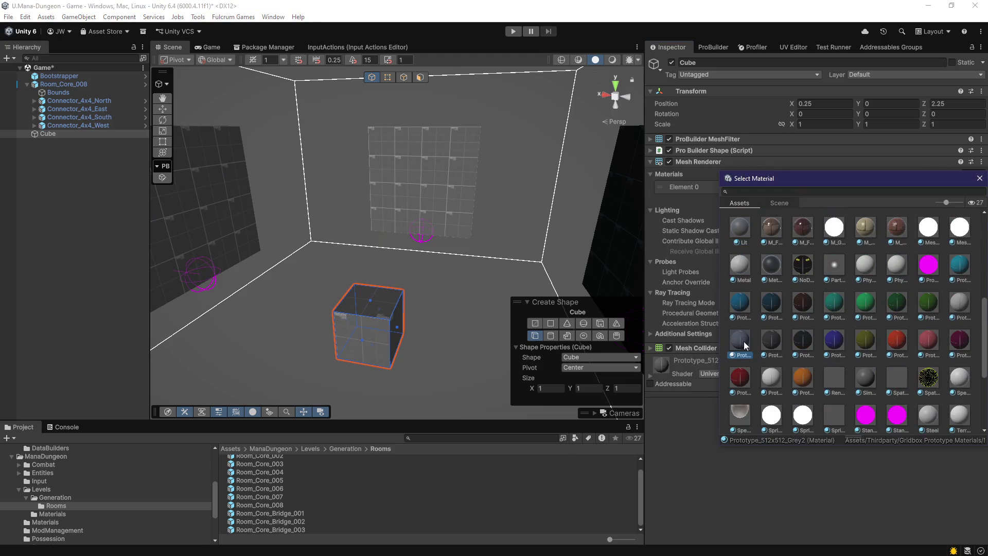
pyautogui.click(767, 344)
pyautogui.click(768, 344)
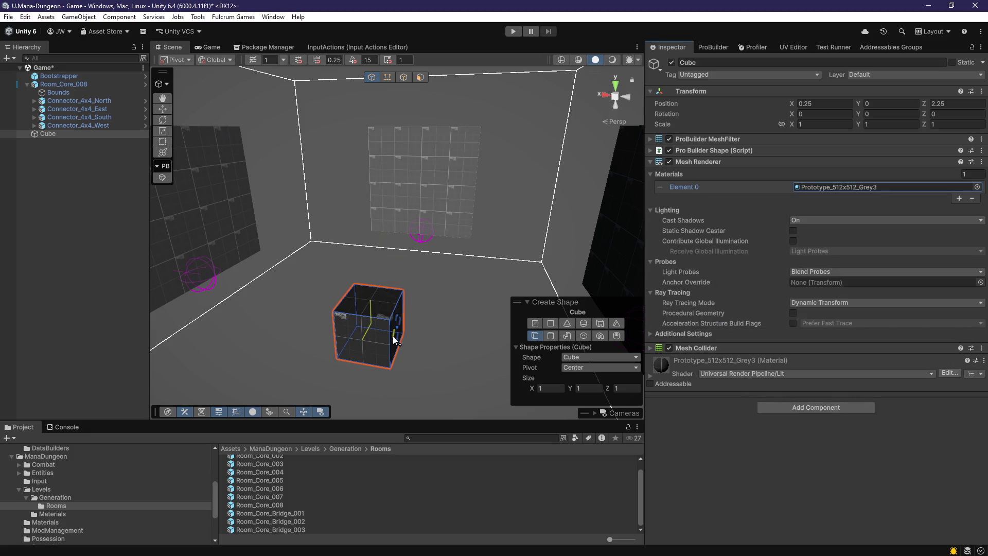
# Set the cube's Transform Position X and Z to 0
pyautogui.press('k')
pyautogui.press('g')
pyautogui.moveTo(430, 312)
pyautogui.mouseDown()
pyautogui.moveTo(463, 335)
pyautogui.moveTo(489, 334)
pyautogui.moveTo(607, 214)
pyautogui.mouseUp()
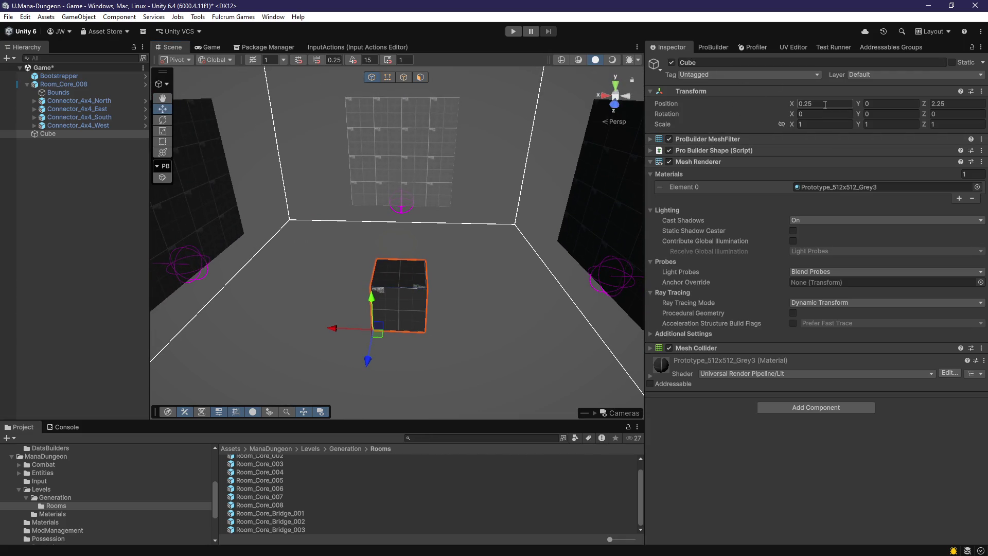
pyautogui.write('0')
pyautogui.press('Tab')
pyautogui.press('Tab')
pyautogui.write('0')
pyautogui.press('Return')
pyautogui.moveTo(520, 185)
pyautogui.mouseDown()
pyautogui.moveTo(463, 238)
pyautogui.moveTo(355, 221)
pyautogui.moveTo(452, 226)
pyautogui.moveTo(495, 202)
pyautogui.moveTo(476, 249)
pyautogui.moveTo(452, 227)
pyautogui.moveTo(525, 207)
pyautogui.moveTo(607, 254)
pyautogui.mouseUp()
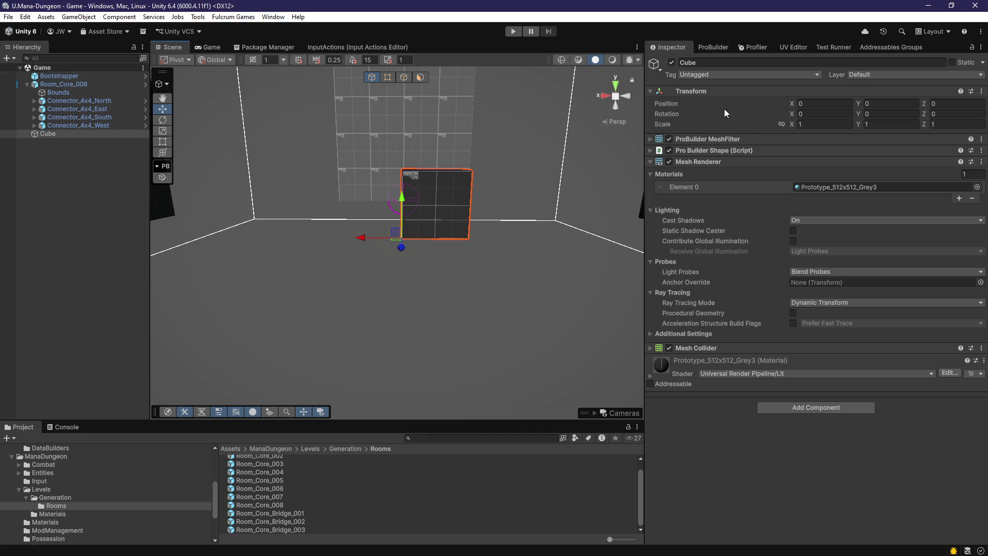
# Set the ProBuilder cube's Position to 0, 0, 0
pyautogui.click(778, 48)
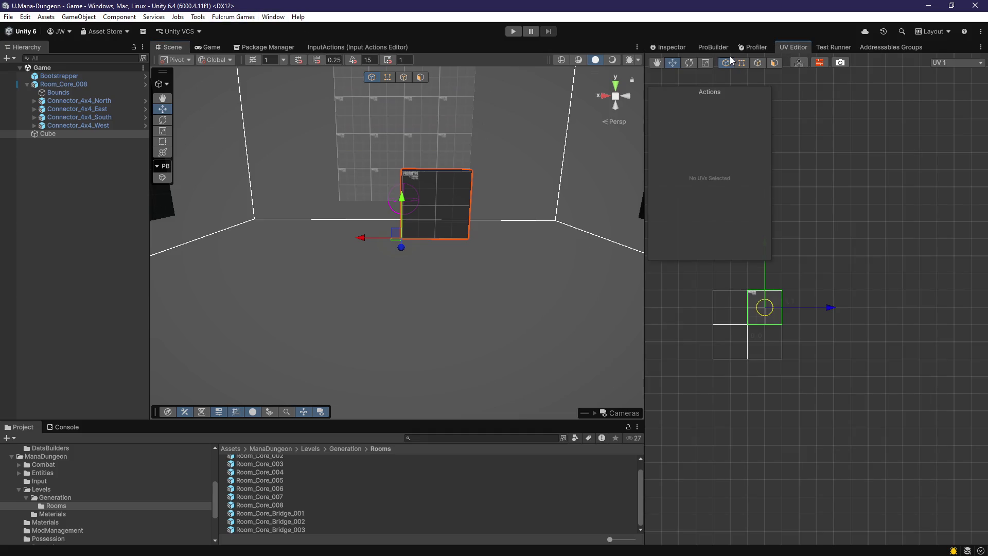
pyautogui.click(719, 48)
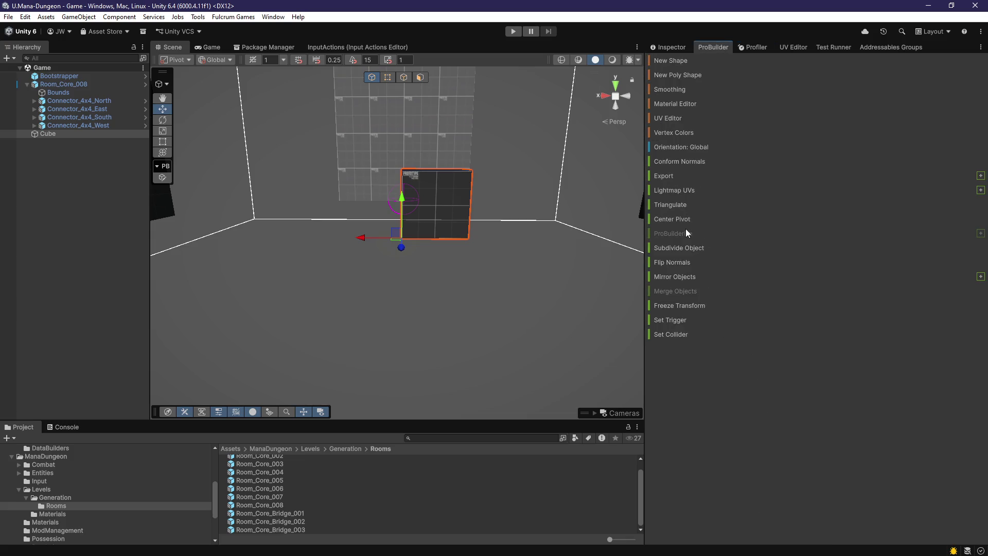
pyautogui.moveTo(531, 254)
pyautogui.mouseDown()
pyautogui.moveTo(480, 233)
pyautogui.moveTo(494, 178)
pyautogui.moveTo(493, 273)
pyautogui.mouseUp()
pyautogui.click(667, 47)
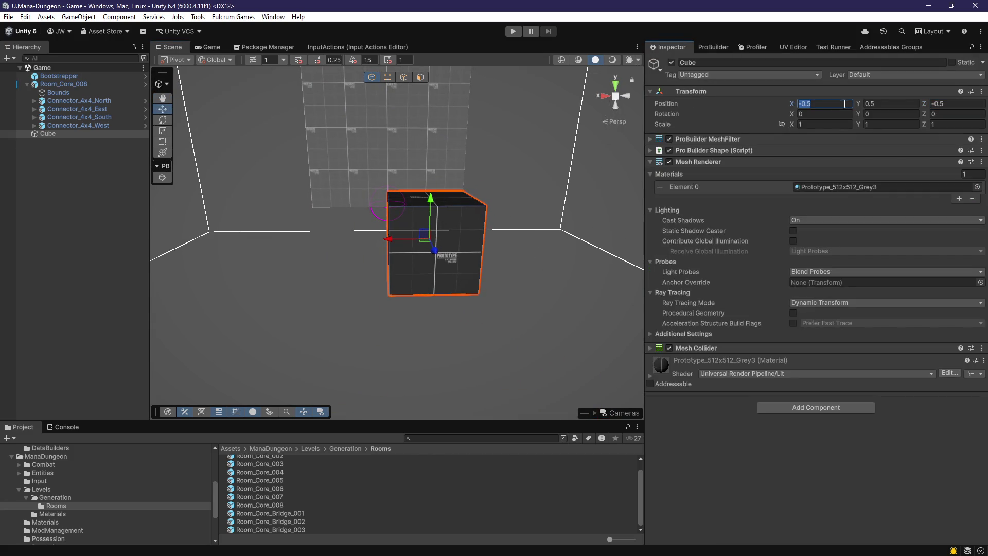
pyautogui.write('0')
pyautogui.press('Tab')
pyautogui.write('0')
pyautogui.press('Tab')
pyautogui.write('0')
pyautogui.press('Return')
pyautogui.moveTo(566, 247)
pyautogui.mouseDown()
pyautogui.moveTo(613, 250)
pyautogui.moveTo(597, 257)
pyautogui.mouseUp()
# Create a standard 3D Object > Cube, then undo it to remove the extra Cube (1)
pyautogui.rightClick(100, 222)
pyautogui.moveTo(206, 412)
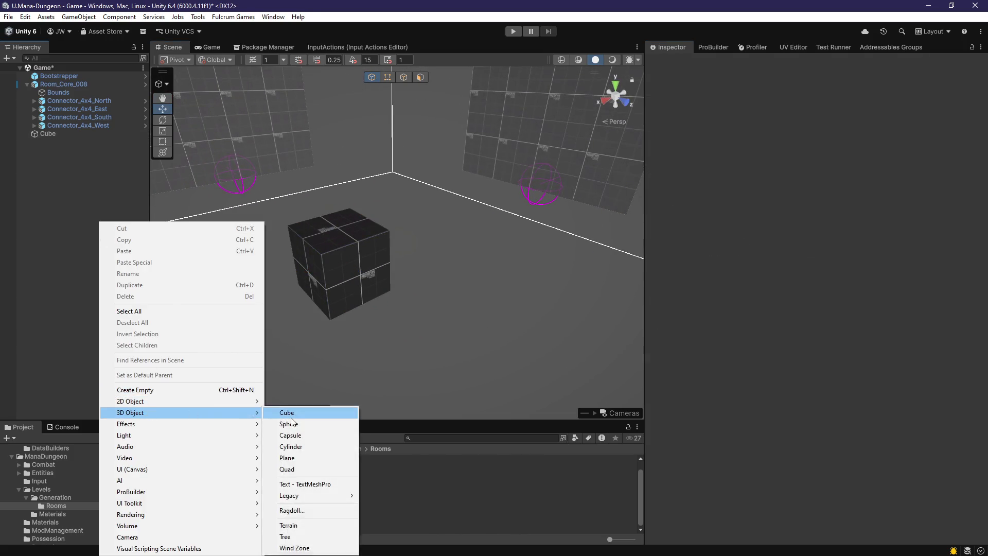
pyautogui.click(291, 417)
pyautogui.moveTo(403, 331); pyautogui.dragTo(378, 314)
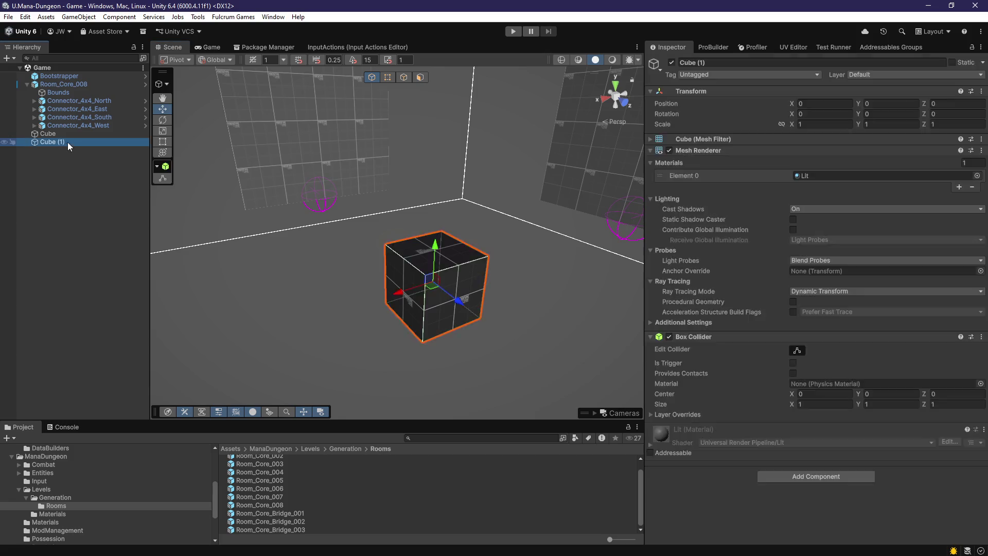
pyautogui.hotkey('ctrl', 'z')
# Drag the cube's top face down in face mode to flatten it into a slab
pyautogui.click(417, 78)
pyautogui.click(434, 248)
pyautogui.press('f')
pyautogui.moveTo(426, 252)
pyautogui.mouseDown()
pyautogui.moveTo(426, 288)
pyautogui.moveTo(470, 332)
pyautogui.moveTo(496, 330)
pyautogui.moveTo(501, 318)
pyautogui.moveTo(361, 293)
pyautogui.moveTo(382, 284)
pyautogui.moveTo(483, 301)
pyautogui.moveTo(656, 301)
pyautogui.moveTo(460, 310)
pyautogui.mouseUp()
pyautogui.scroll(-3, 452, 320)
# Add the Floor script component to the slab
pyautogui.press('f')
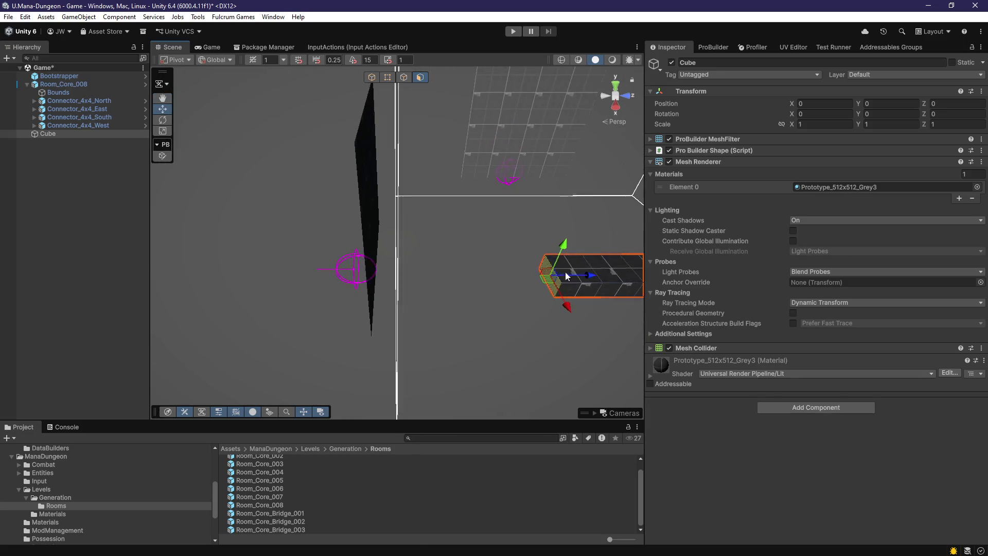
pyautogui.moveTo(411, 284)
pyautogui.mouseDown()
pyautogui.moveTo(364, 278)
pyautogui.moveTo(419, 309)
pyautogui.moveTo(577, 316)
pyautogui.moveTo(486, 320)
pyautogui.moveTo(514, 323)
pyautogui.moveTo(437, 314)
pyautogui.mouseUp()
pyautogui.moveTo(476, 256)
pyautogui.mouseDown()
pyautogui.moveTo(326, 254)
pyautogui.moveTo(379, 297)
pyautogui.moveTo(477, 304)
pyautogui.mouseUp()
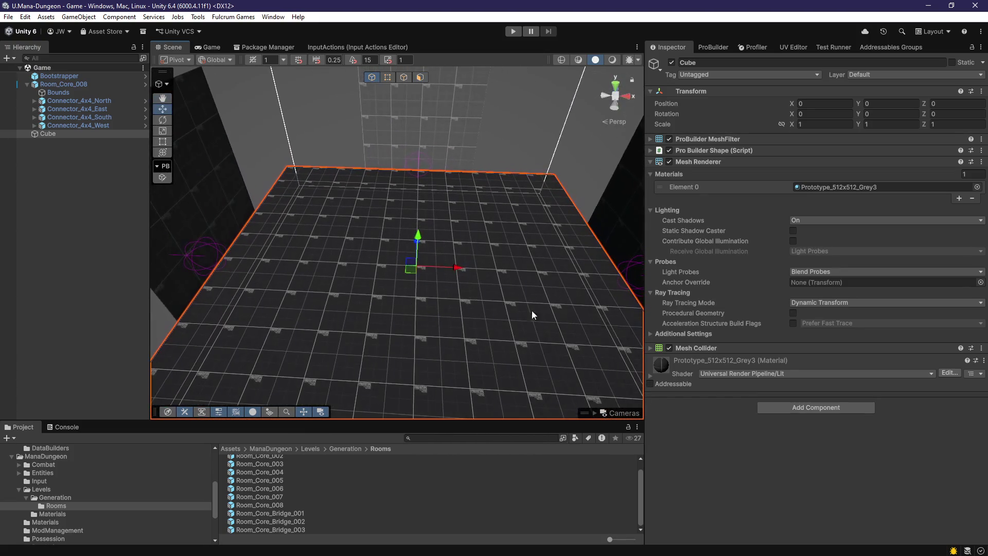
pyautogui.click(815, 407)
pyautogui.write('floor')
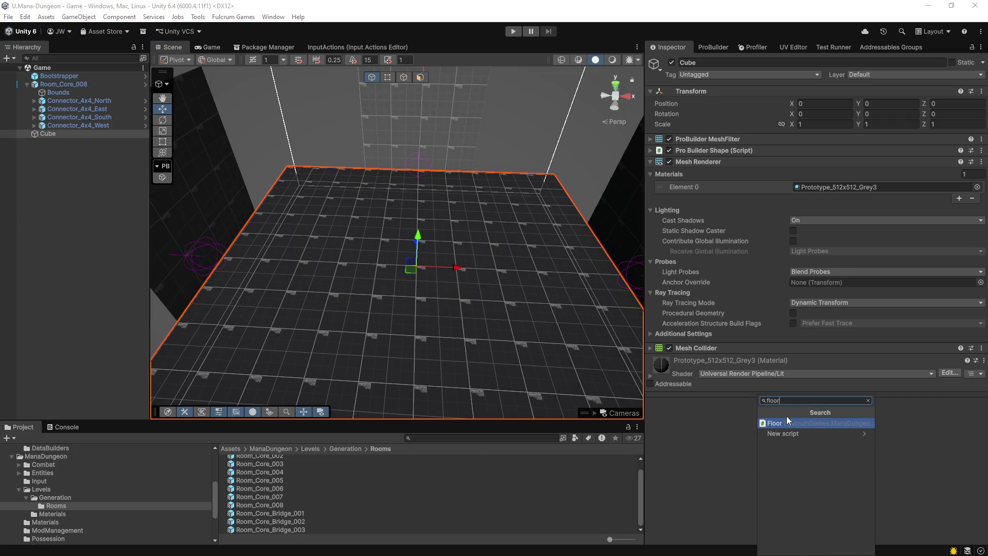
pyautogui.click(787, 422)
# Rename the slab to Floor and set its Position Y to -7
pyautogui.click(62, 134)
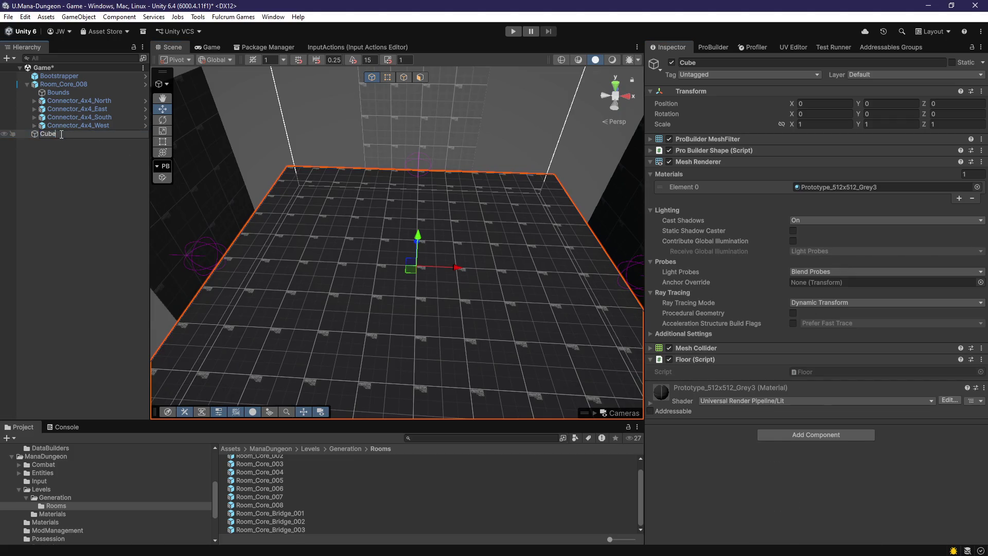
pyautogui.write('Floor')
pyautogui.press('Return')
pyautogui.moveTo(218, 193)
pyautogui.mouseDown()
pyautogui.moveTo(467, 204)
pyautogui.moveTo(862, 115)
pyautogui.mouseUp()
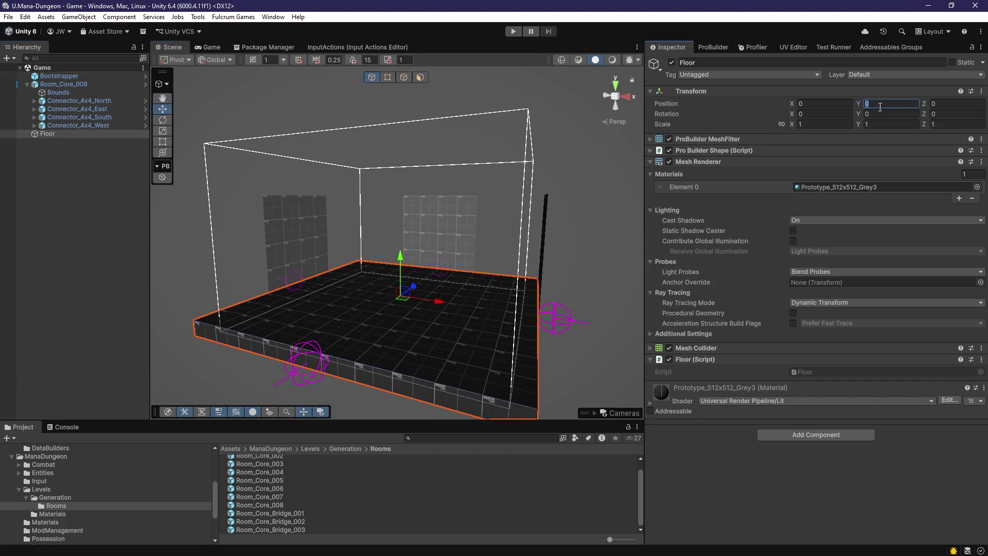
pyautogui.write('-7')
pyautogui.moveTo(411, 221)
pyautogui.mouseDown()
pyautogui.moveTo(404, 212)
pyautogui.moveTo(412, 225)
pyautogui.moveTo(425, 221)
pyautogui.moveTo(426, 269)
pyautogui.moveTo(693, 195)
pyautogui.moveTo(656, 181)
pyautogui.moveTo(891, 109)
pyautogui.mouseUp()
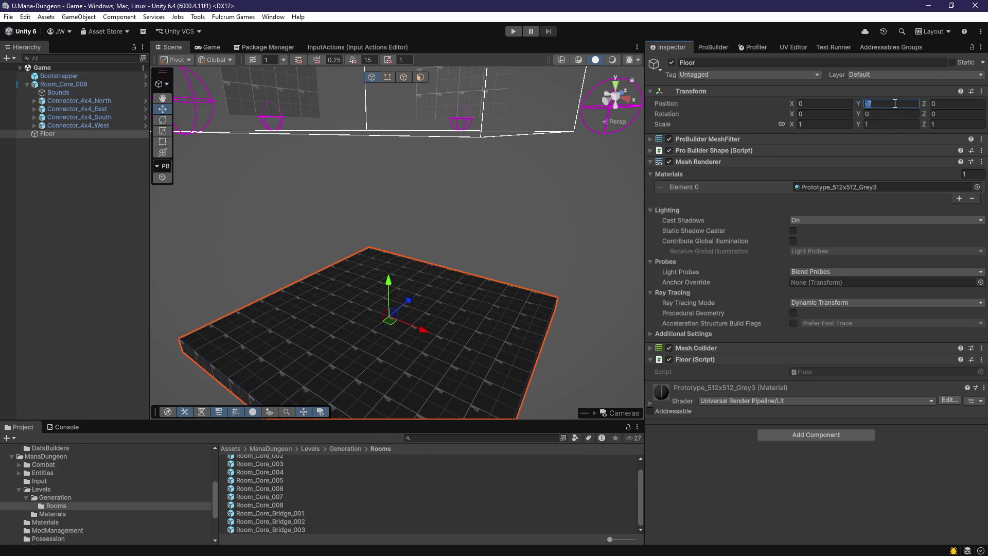
# Duplicate the Floor slab with Ctrl+D
pyautogui.moveTo(455, 216)
pyautogui.mouseDown()
pyautogui.moveTo(458, 173)
pyautogui.moveTo(456, 207)
pyautogui.moveTo(479, 221)
pyautogui.moveTo(464, 242)
pyautogui.mouseUp()
pyautogui.hotkey('ctrl', 'd')
pyautogui.scroll(3, 430, 274)
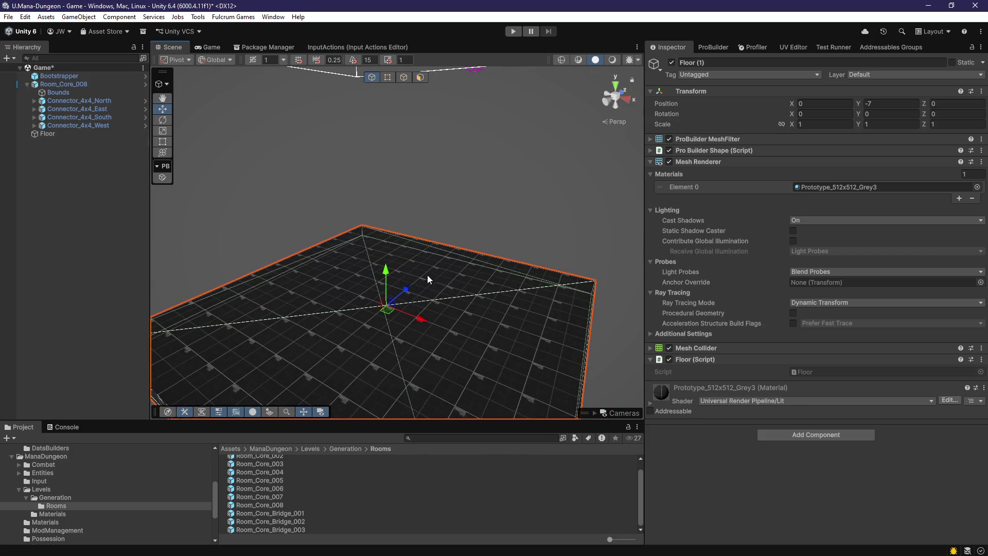
# Rename the duplicate slab to Wall
pyautogui.press('F2')
pyautogui.write('Wall')
pyautogui.press('Return')
pyautogui.rightClick(694, 359)
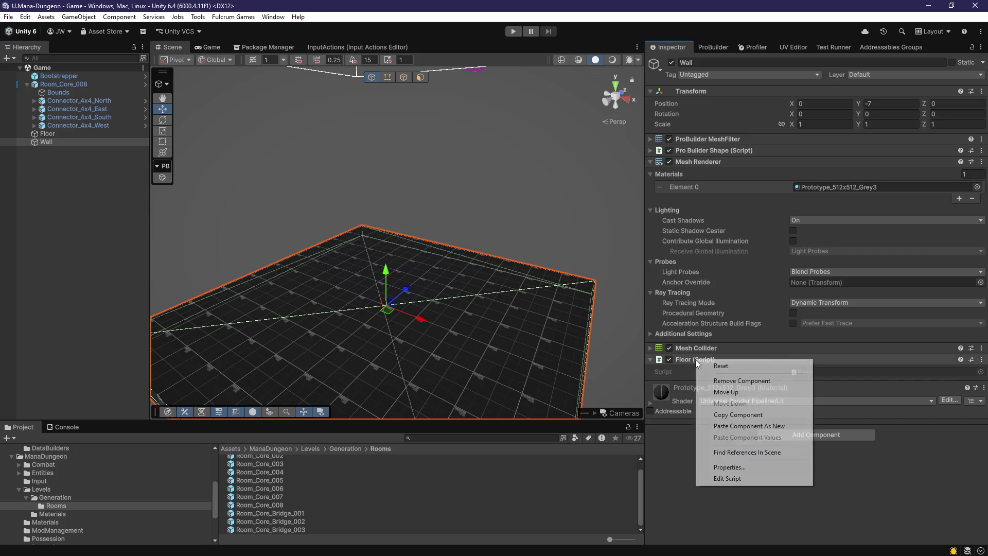
pyautogui.click(748, 384)
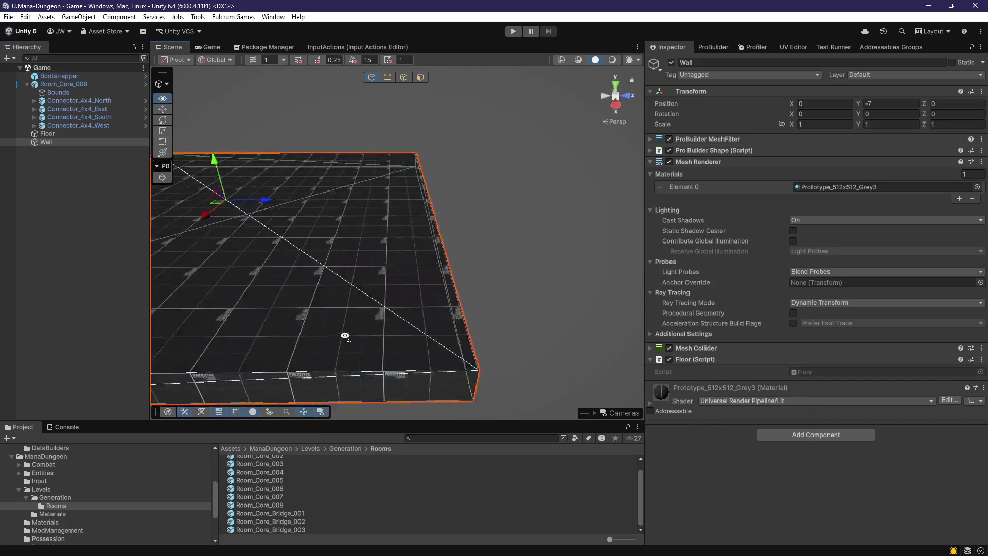
# Reset the Wall's mesh to a unit cube and centre its pivot
pyautogui.click(717, 138)
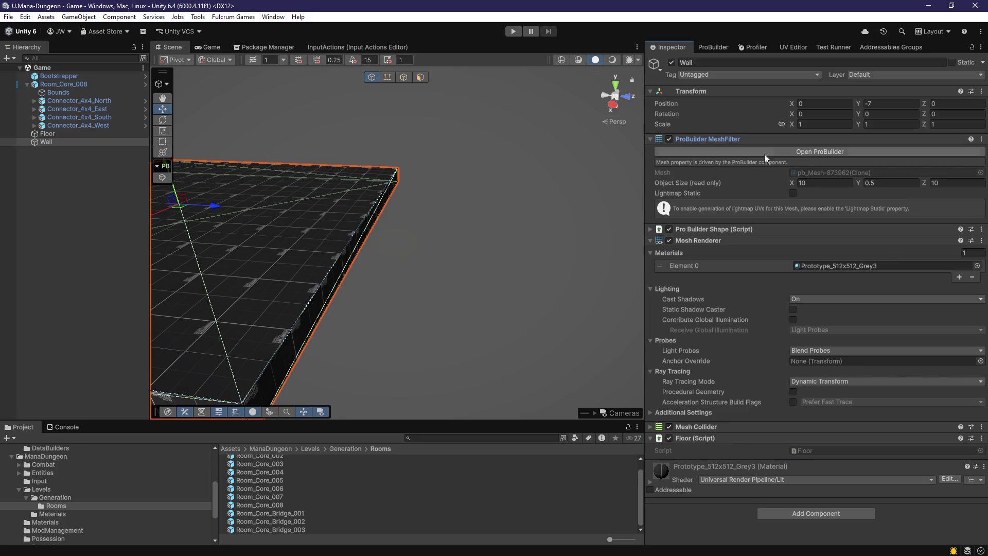
pyautogui.click(711, 230)
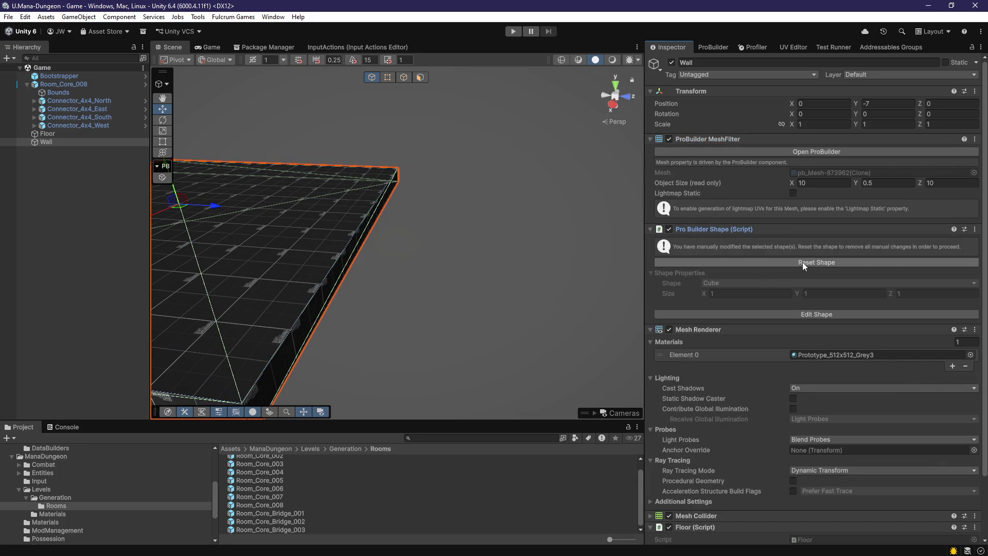
pyautogui.moveTo(472, 296)
pyautogui.mouseDown()
pyautogui.moveTo(475, 281)
pyautogui.moveTo(478, 329)
pyautogui.moveTo(503, 260)
pyautogui.moveTo(505, 275)
pyautogui.mouseUp()
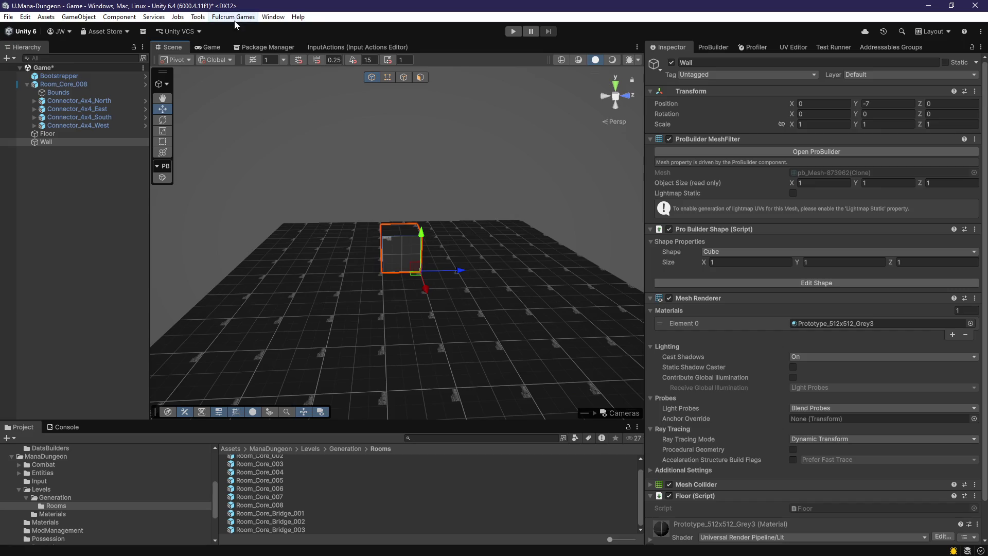
pyautogui.click(712, 47)
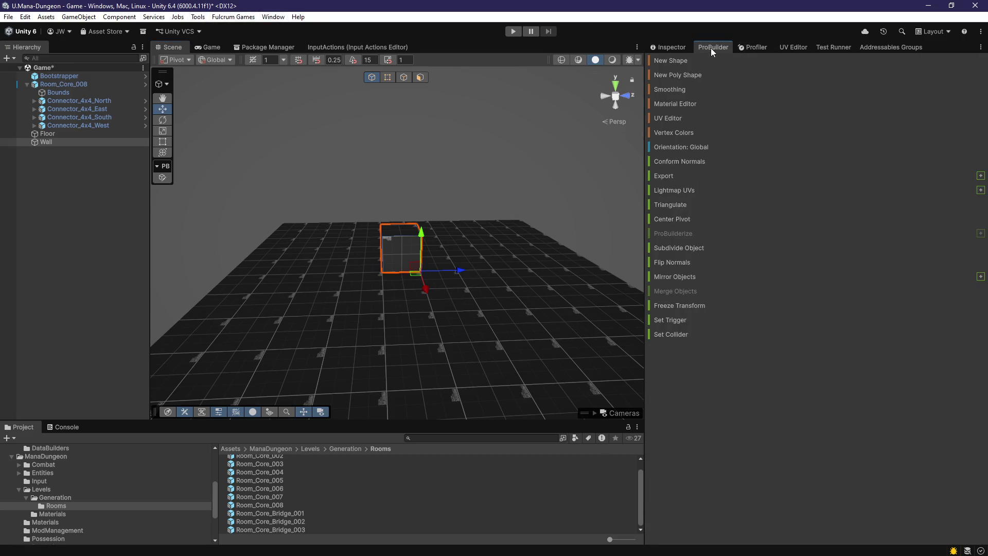
pyautogui.click(678, 220)
pyautogui.click(669, 47)
pyautogui.moveTo(446, 176)
pyautogui.mouseDown()
pyautogui.moveTo(487, 195)
pyautogui.moveTo(443, 175)
pyautogui.moveTo(452, 237)
pyautogui.moveTo(439, 227)
pyautogui.moveTo(469, 177)
pyautogui.moveTo(410, 83)
pyautogui.mouseUp()
# Set the Wall's Position X and Z to 0
pyautogui.click(821, 105)
pyautogui.write('0')
pyautogui.press('Tab')
pyautogui.press('Tab')
pyautogui.write('0')
pyautogui.press('Return')
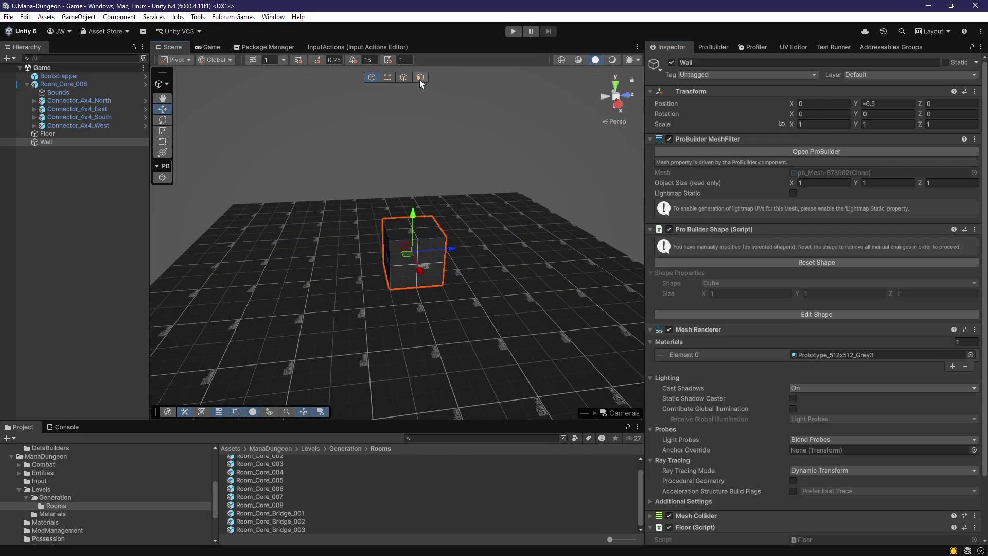
pyautogui.scroll(5, 421, 150)
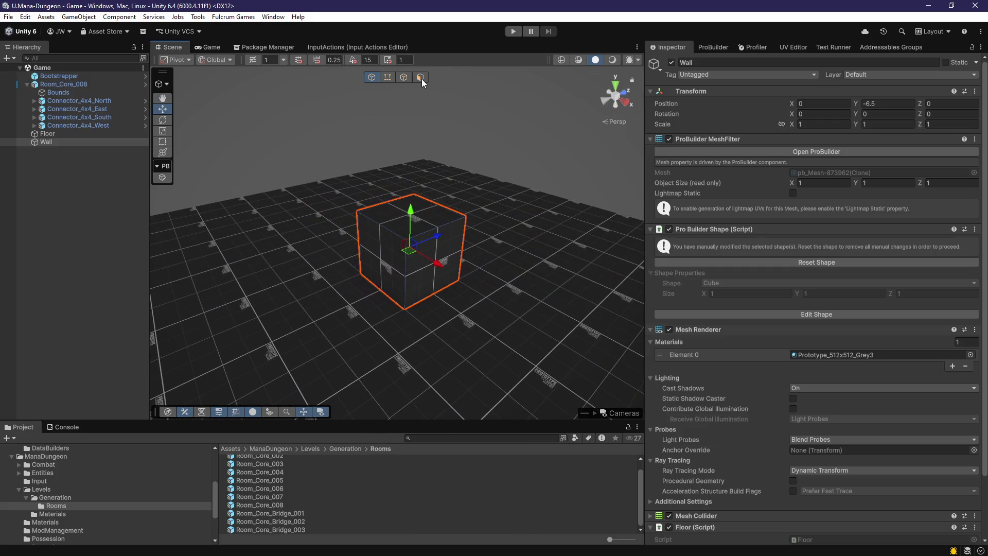
# Pull the Wall's side face in to thin it to 0.5 wide
pyautogui.click(420, 77)
pyautogui.click(449, 258)
pyautogui.press('f')
pyautogui.moveTo(446, 258)
pyautogui.mouseDown()
pyautogui.moveTo(438, 259)
pyautogui.moveTo(537, 276)
pyautogui.moveTo(430, 251)
pyautogui.moveTo(456, 288)
pyautogui.mouseUp()
pyautogui.press('g')
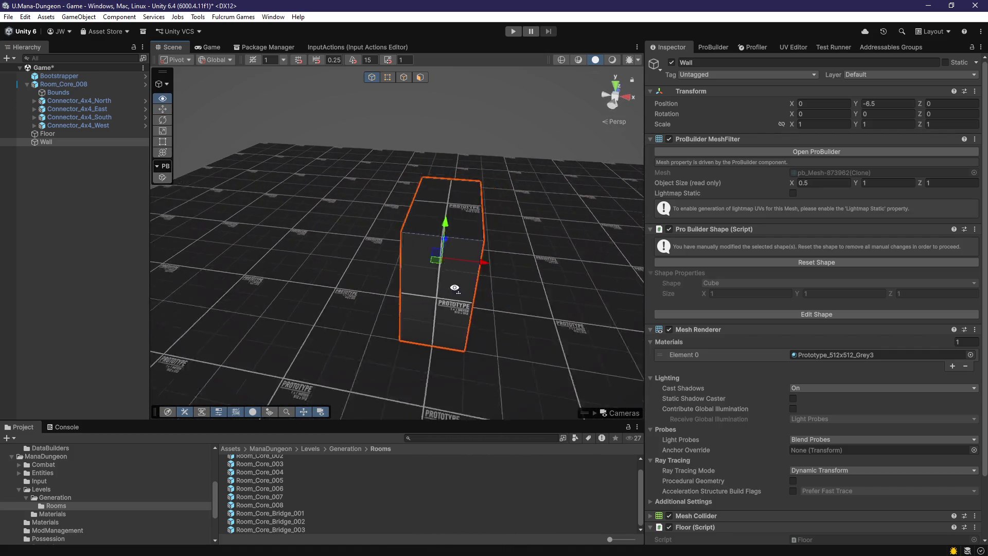
pyautogui.scroll(-5, 455, 287)
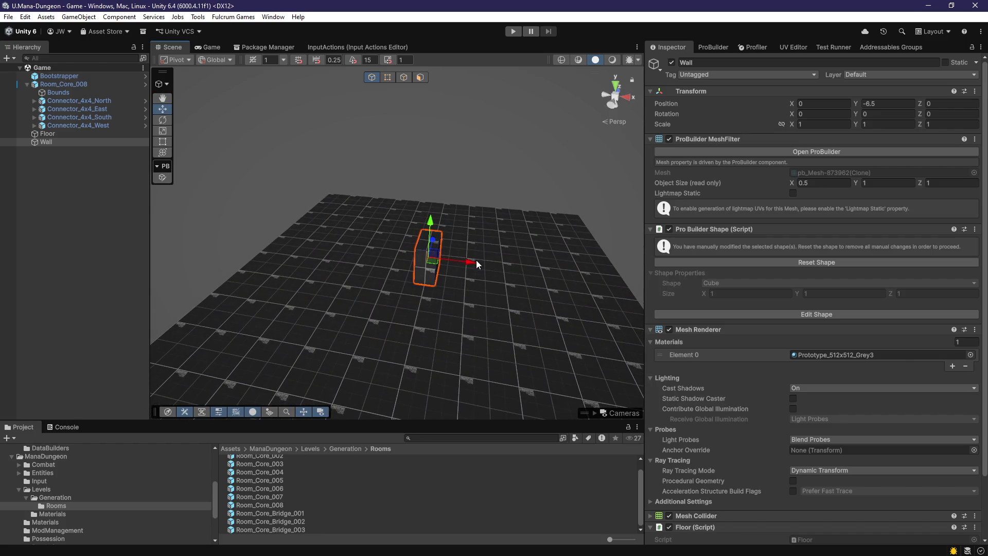
pyautogui.scroll(-3, 720, 314)
# Remove the Floor (Script) component from the Wall
pyautogui.rightClick(697, 466)
pyautogui.rightClick(696, 458)
pyautogui.click(710, 353)
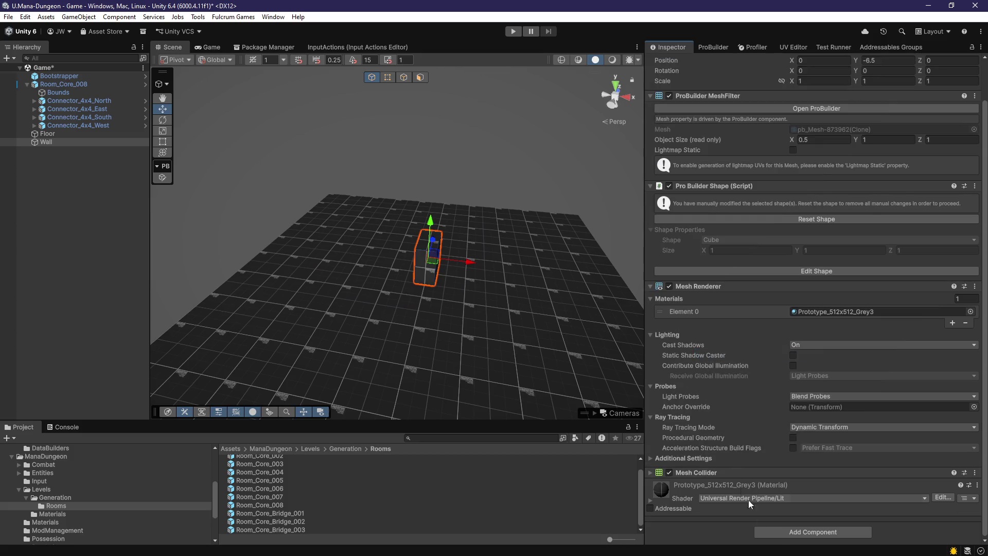
pyautogui.click(783, 530)
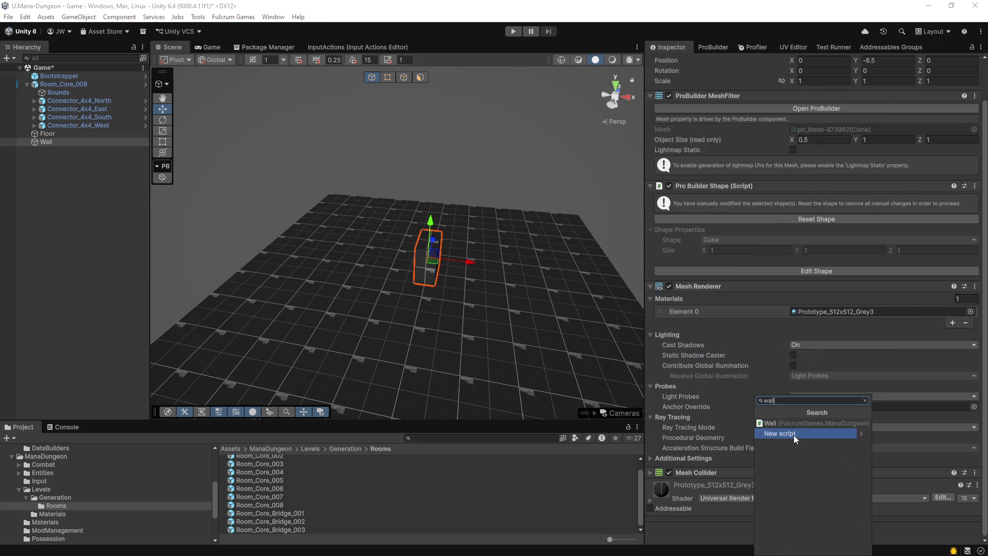
pyautogui.press('Escape')
pyautogui.scroll(2, 491, 296)
# Move the Wall to X -5.25 and extend its length to 10
pyautogui.moveTo(506, 291)
pyautogui.mouseDown()
pyautogui.moveTo(299, 276)
pyautogui.moveTo(328, 312)
pyautogui.moveTo(301, 336)
pyautogui.moveTo(426, 76)
pyautogui.moveTo(444, 260)
pyautogui.moveTo(374, 263)
pyautogui.moveTo(397, 284)
pyautogui.moveTo(334, 243)
pyautogui.moveTo(455, 248)
pyautogui.moveTo(571, 271)
pyautogui.moveTo(470, 280)
pyautogui.mouseUp()
pyautogui.moveTo(547, 267); pyautogui.dragTo(305, 260)
pyautogui.moveTo(309, 265)
pyautogui.mouseDown()
pyautogui.moveTo(386, 337)
pyautogui.moveTo(540, 335)
pyautogui.moveTo(443, 325)
pyautogui.moveTo(434, 346)
pyautogui.moveTo(442, 331)
pyautogui.moveTo(412, 245)
pyautogui.moveTo(389, 249)
pyautogui.mouseUp()
pyautogui.press('f')
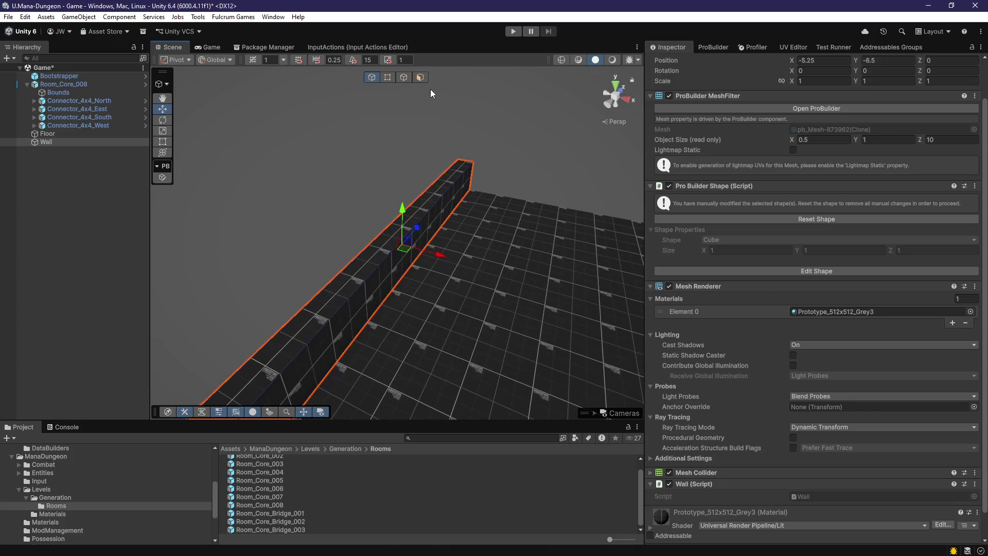
# Raise the Wall's top face to a height of 6.5 and show the UV Editor
pyautogui.press('k')
pyautogui.scroll(-5, 477, 194)
pyautogui.scroll(5, 443, 202)
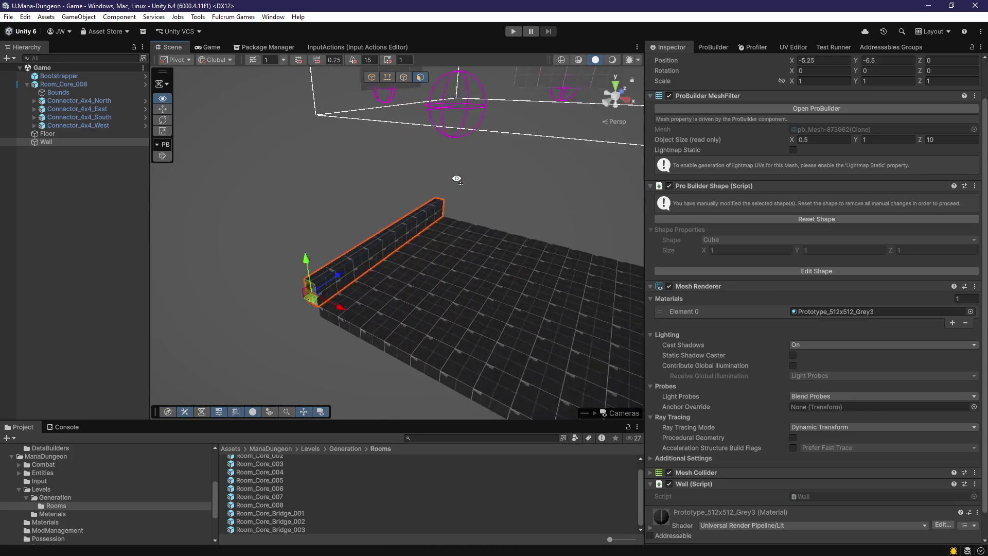
pyautogui.click(443, 203)
pyautogui.scroll(-3, 443, 203)
pyautogui.moveTo(385, 259)
pyautogui.mouseDown()
pyautogui.moveTo(381, 88)
pyautogui.moveTo(392, 63)
pyautogui.moveTo(417, 178)
pyautogui.moveTo(449, 207)
pyautogui.moveTo(469, 314)
pyautogui.moveTo(458, 315)
pyautogui.moveTo(380, 234)
pyautogui.moveTo(428, 110)
pyautogui.mouseUp()
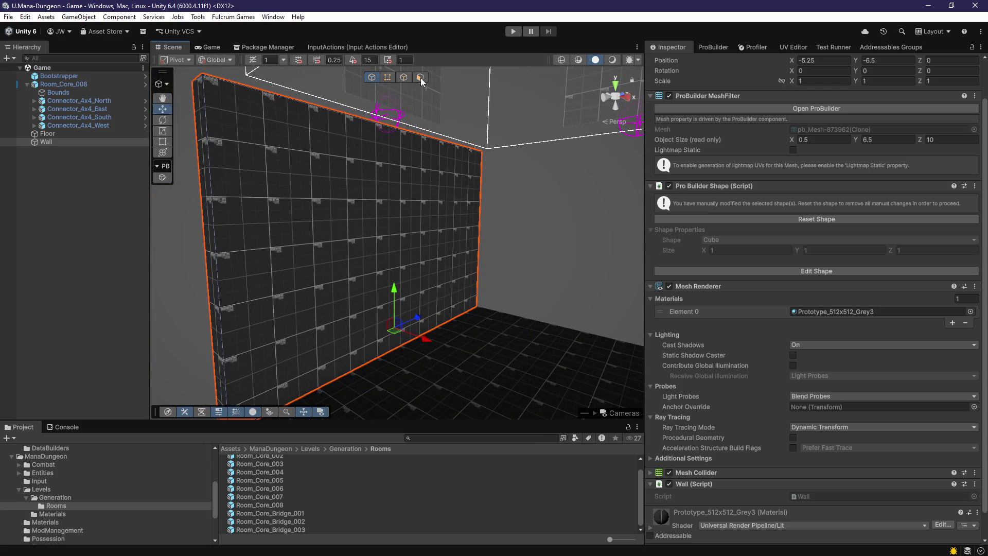
pyautogui.click(792, 47)
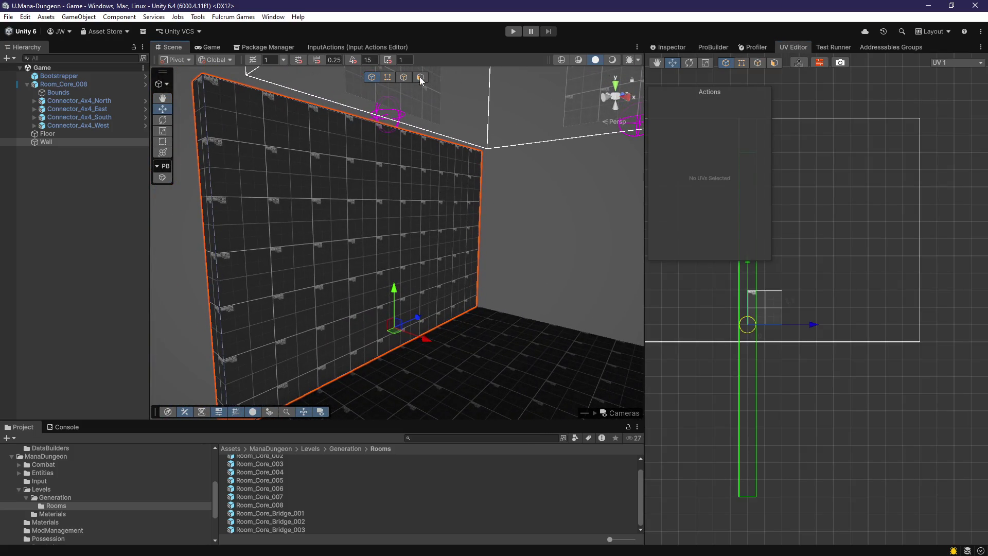
# Shift the UV shell of the Wall's front face upward in the UV Editor
pyautogui.click(421, 79)
pyautogui.click(404, 236)
pyautogui.press('f')
pyautogui.scroll(-3, 879, 251)
pyautogui.scroll(2, 828, 243)
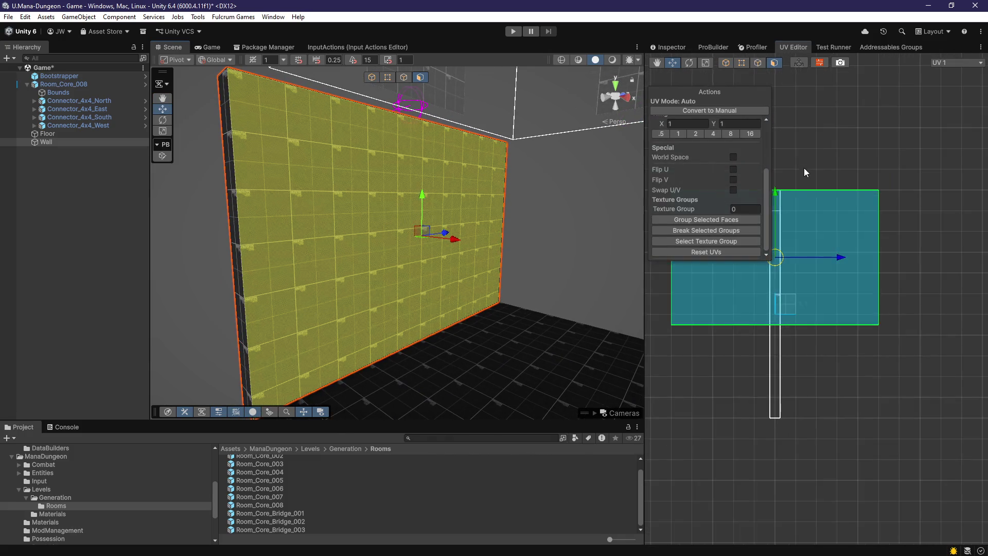
pyautogui.scroll(2, 835, 196)
pyautogui.moveTo(831, 194); pyautogui.dragTo(832, 170)
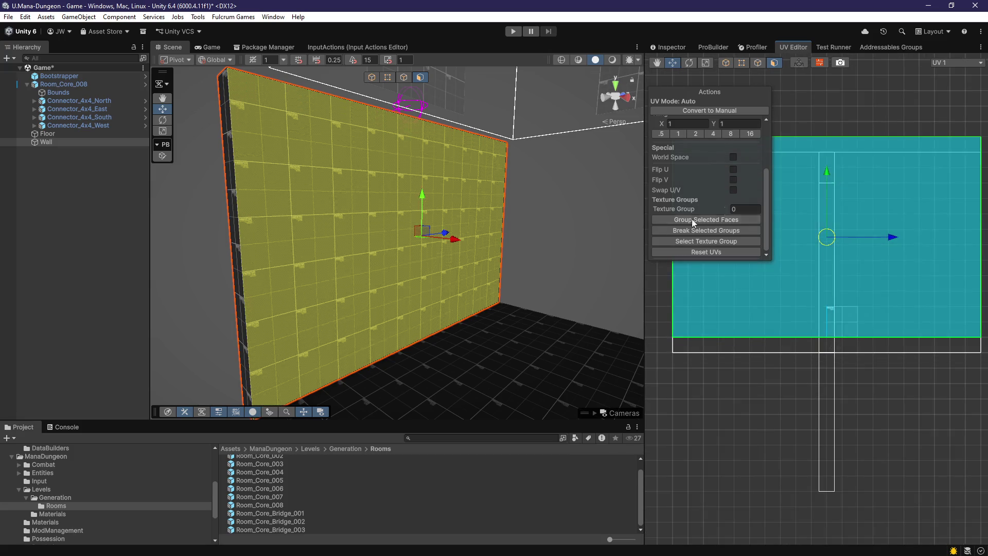
# Set the Wall's Mesh Renderer material to Prototype_512x512_Grey2
pyautogui.click(672, 48)
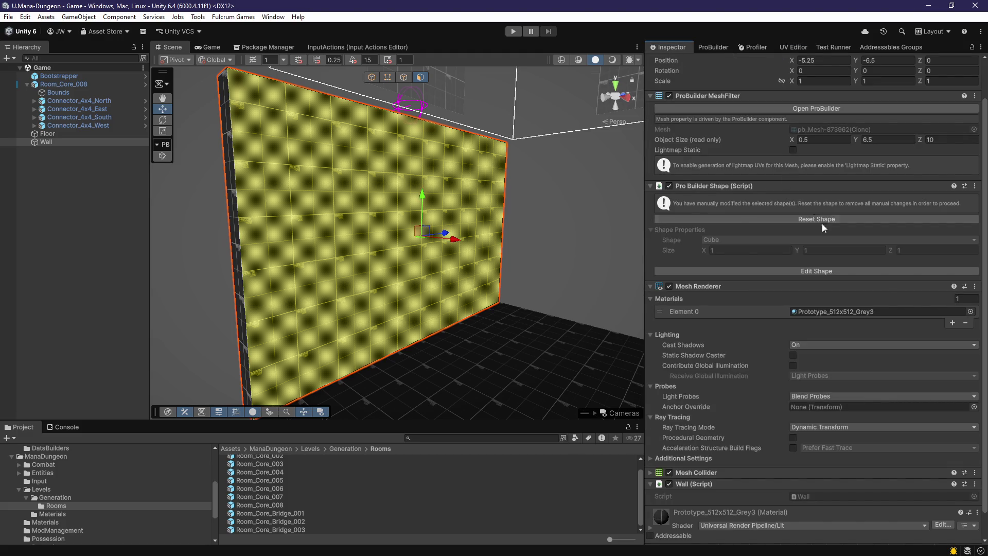
pyautogui.click(970, 311)
pyautogui.doubleClick(878, 362)
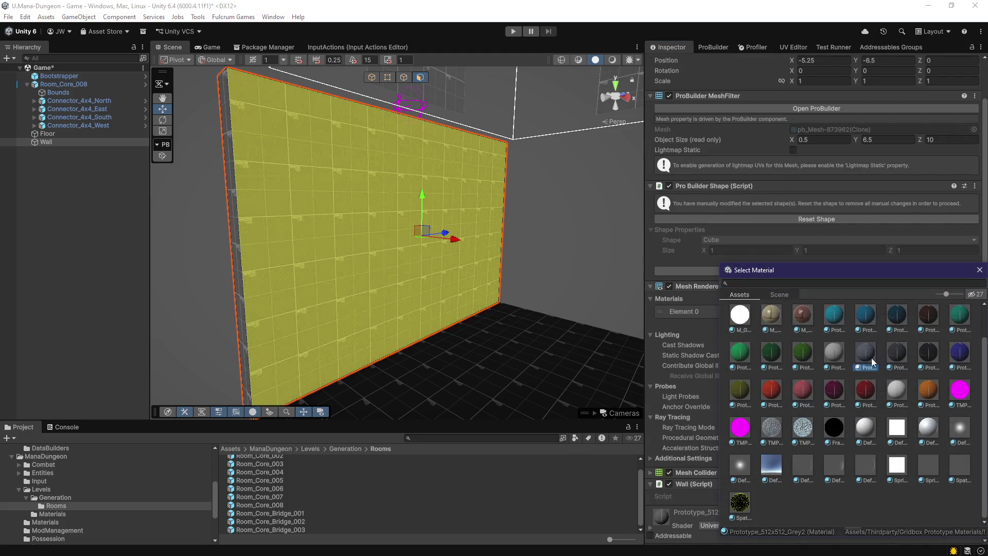
pyautogui.click(597, 248)
# Reselect the Wall and nudge it along X toward X -4.25
pyautogui.moveTo(527, 258)
pyautogui.mouseDown()
pyautogui.moveTo(507, 330)
pyautogui.moveTo(516, 291)
pyautogui.moveTo(540, 335)
pyautogui.moveTo(549, 276)
pyautogui.moveTo(535, 319)
pyautogui.moveTo(496, 309)
pyautogui.moveTo(686, 359)
pyautogui.moveTo(723, 342)
pyautogui.moveTo(579, 257)
pyautogui.moveTo(569, 307)
pyautogui.moveTo(494, 293)
pyautogui.mouseUp()
pyautogui.click(412, 247)
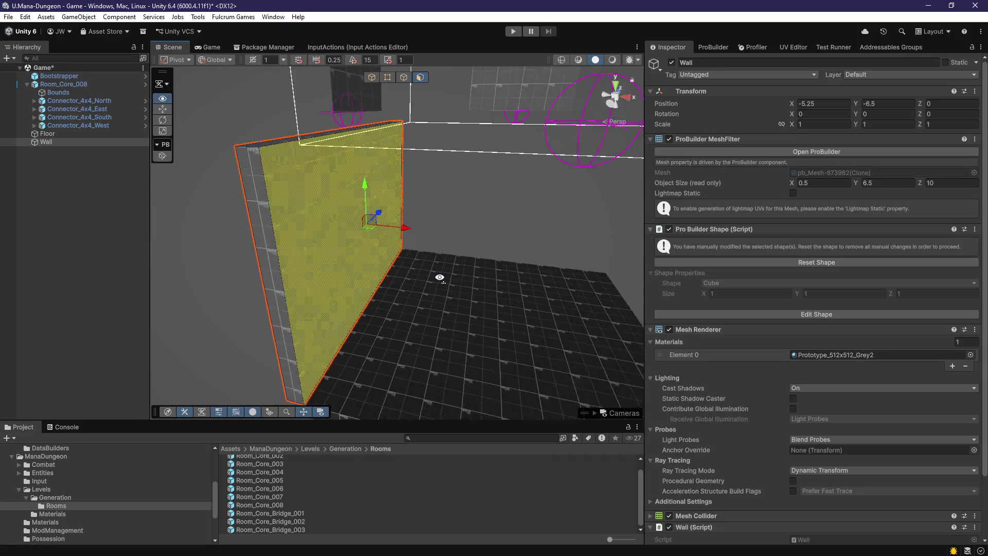
pyautogui.press('g')
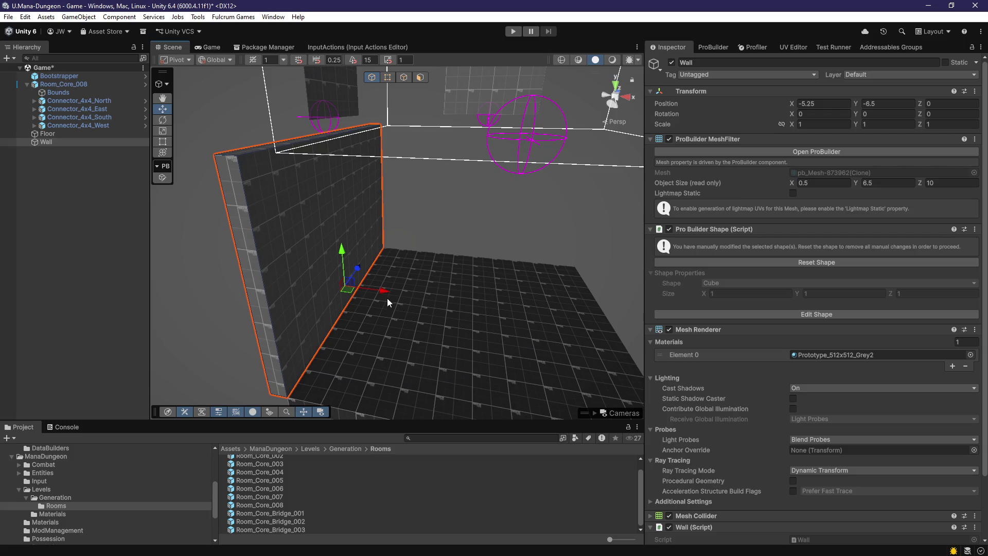
pyautogui.moveTo(405, 297); pyautogui.dragTo(409, 298)
pyautogui.moveTo(410, 298)
pyautogui.mouseDown()
pyautogui.moveTo(418, 331)
pyautogui.moveTo(448, 316)
pyautogui.moveTo(425, 320)
pyautogui.moveTo(434, 353)
pyautogui.moveTo(458, 103)
pyautogui.mouseUp()
pyautogui.scroll(5, 434, 353)
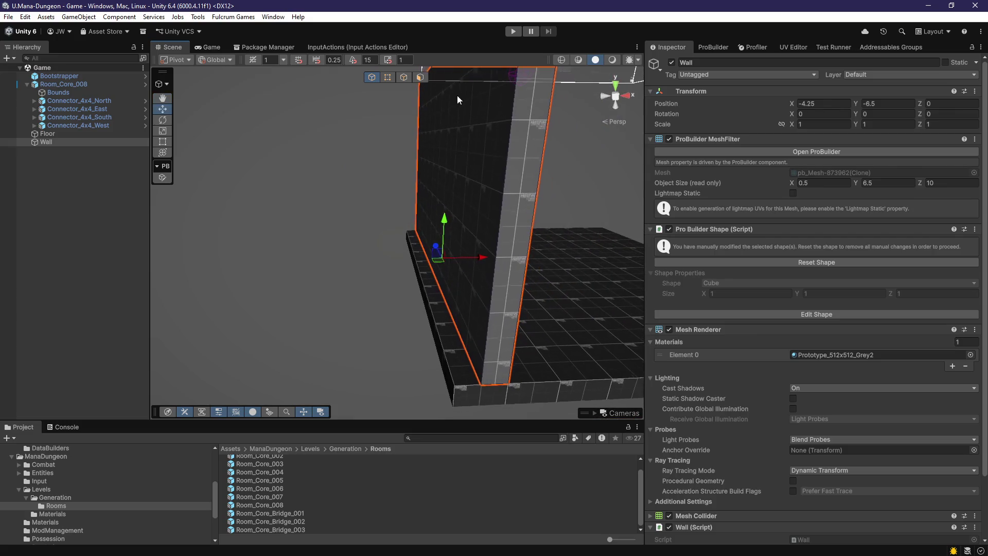
pyautogui.click(420, 77)
pyautogui.moveTo(448, 349)
pyautogui.mouseDown()
pyautogui.moveTo(467, 355)
pyautogui.moveTo(383, 236)
pyautogui.moveTo(423, 337)
pyautogui.mouseUp()
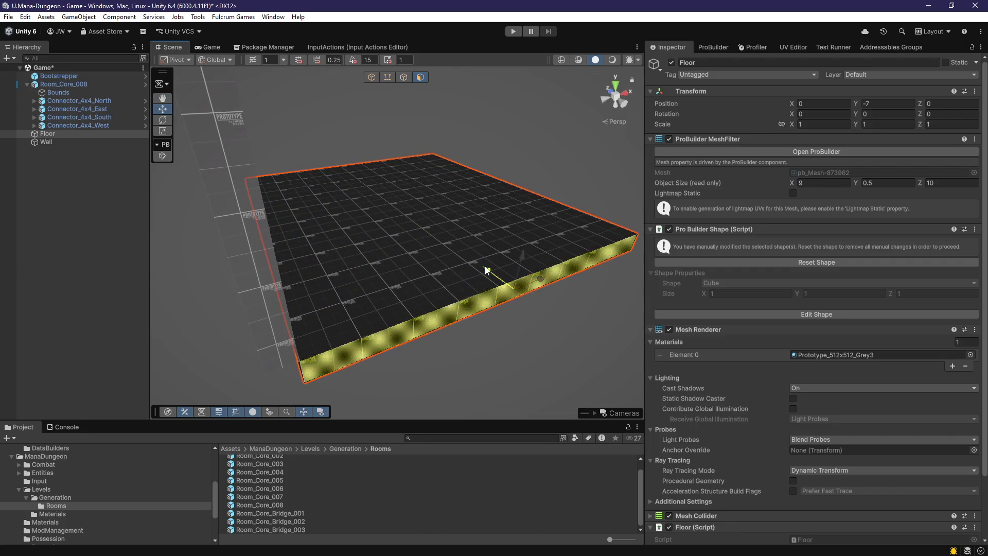
# Undo the floor face resize and the Wall's X nudge
pyautogui.moveTo(486, 270); pyautogui.dragTo(461, 252)
pyautogui.moveTo(519, 305); pyautogui.dragTo(369, 301)
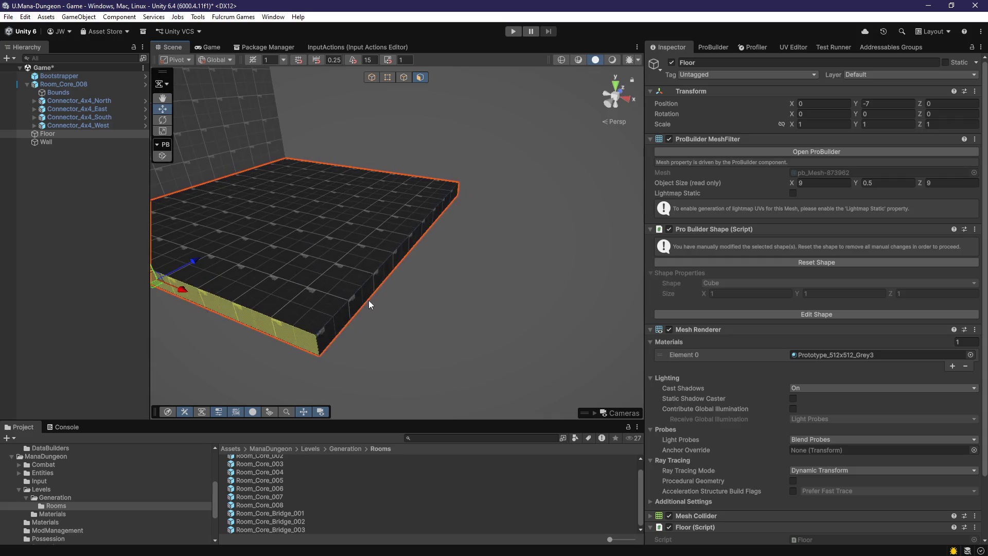
pyautogui.moveTo(523, 289)
pyautogui.mouseDown()
pyautogui.moveTo(352, 260)
pyautogui.moveTo(335, 282)
pyautogui.moveTo(348, 285)
pyautogui.mouseUp()
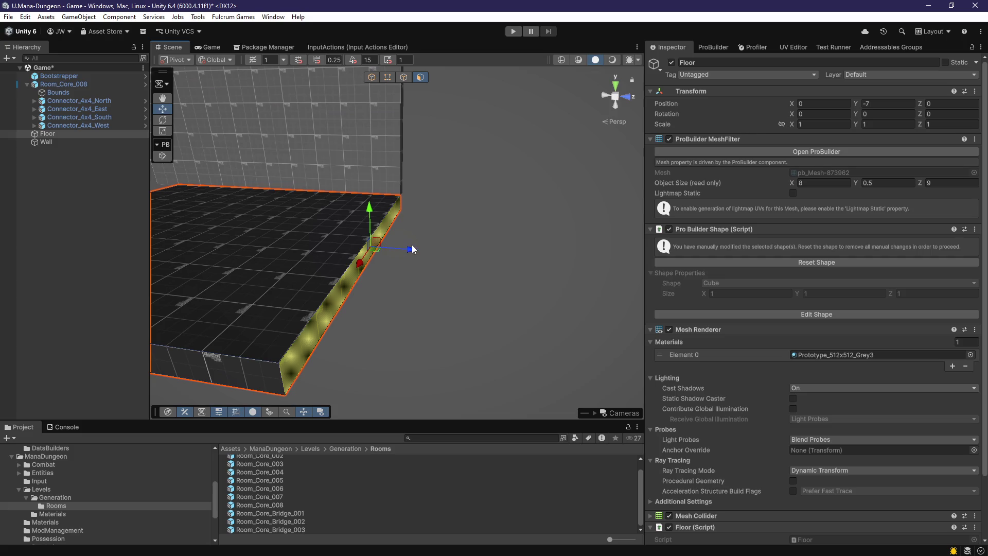
pyautogui.hotkey('ctrl', 'z')
pyautogui.hotkey('ctrl', 'z')
pyautogui.hotkey('ctrl', 'z')
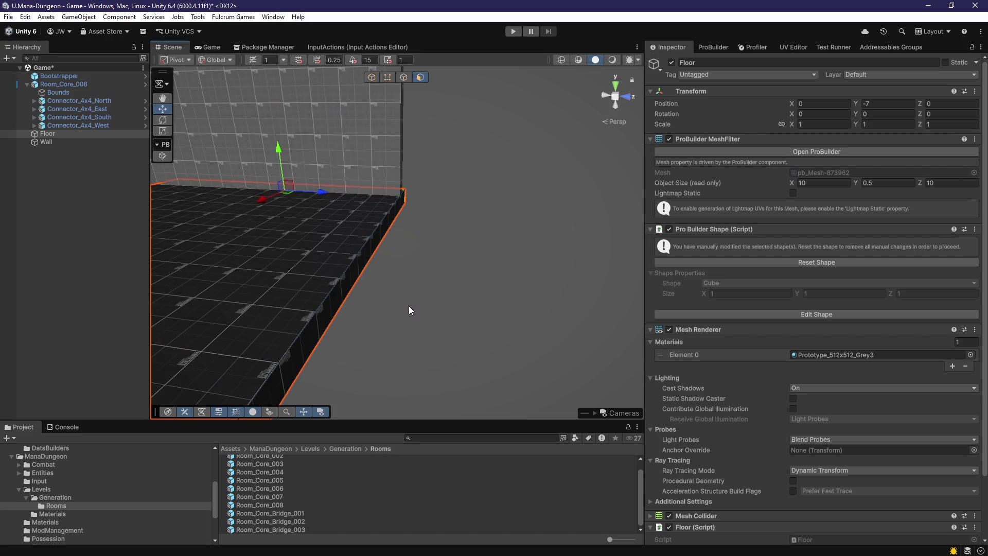
pyautogui.moveTo(399, 317)
pyautogui.mouseDown()
pyautogui.moveTo(663, 291)
pyautogui.moveTo(535, 283)
pyautogui.moveTo(493, 311)
pyautogui.moveTo(445, 305)
pyautogui.mouseUp()
pyautogui.hotkey('ctrl', 'z')
pyautogui.hotkey('ctrl', 'z')
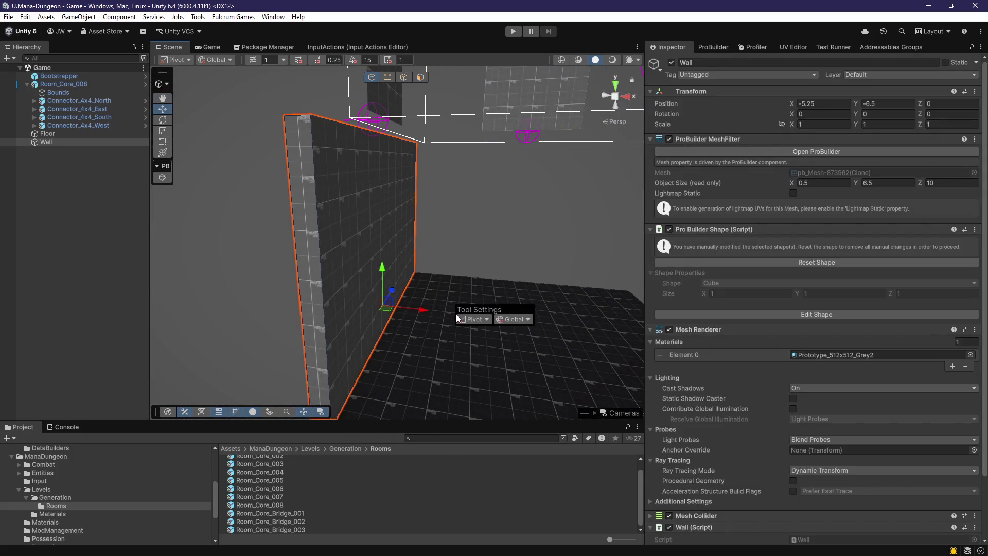
# Select the Floor slab for duplication
pyautogui.scroll(3, 467, 240)
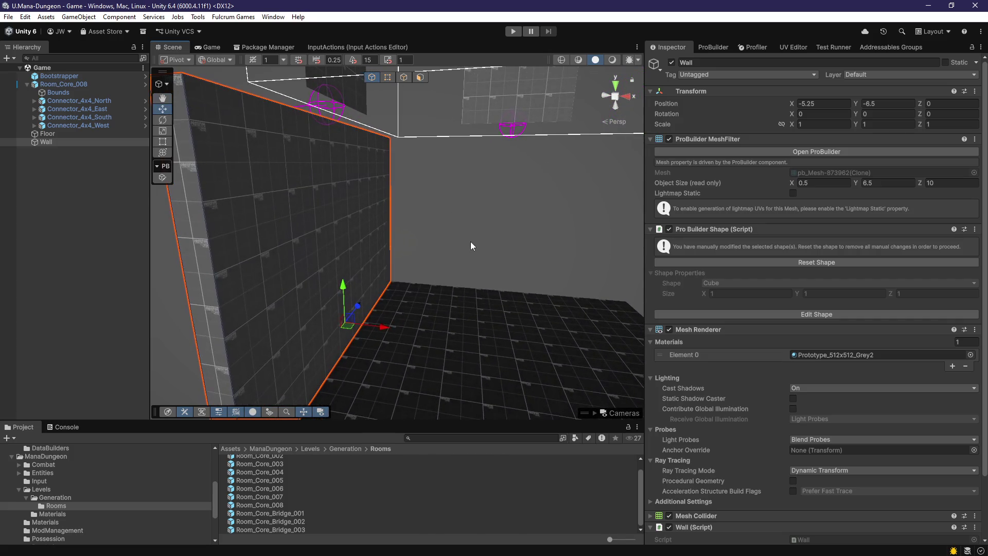
pyautogui.scroll(-5, 467, 251)
pyautogui.moveTo(463, 257)
pyautogui.mouseDown()
pyautogui.moveTo(434, 263)
pyautogui.moveTo(437, 299)
pyautogui.moveTo(419, 330)
pyautogui.moveTo(390, 237)
pyautogui.moveTo(427, 318)
pyautogui.moveTo(476, 241)
pyautogui.moveTo(479, 201)
pyautogui.moveTo(306, 216)
pyautogui.mouseUp()
pyautogui.click(446, 353)
pyautogui.scroll(-3, 494, 220)
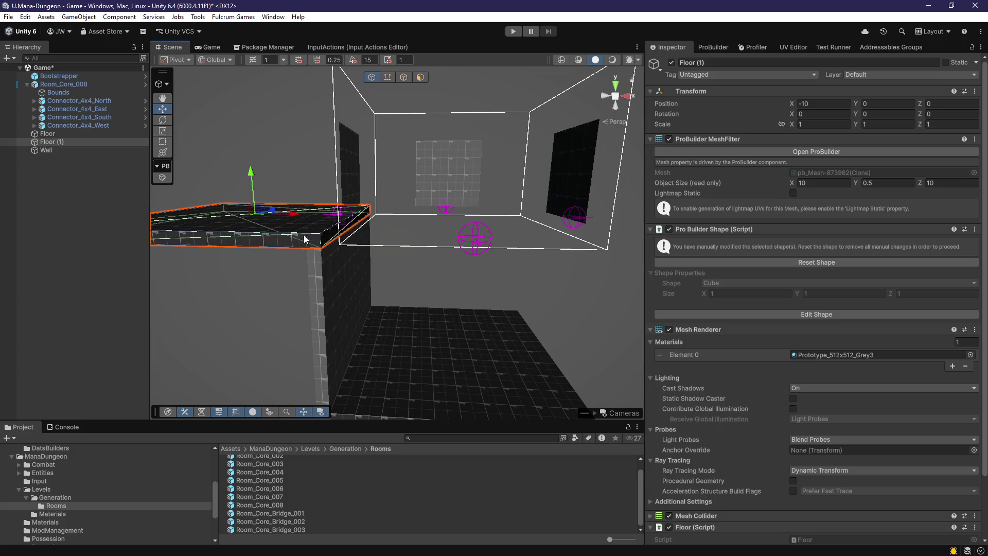
# Narrow Floor (1) along X, save the scene, then undo the narrowing
pyautogui.press('f')
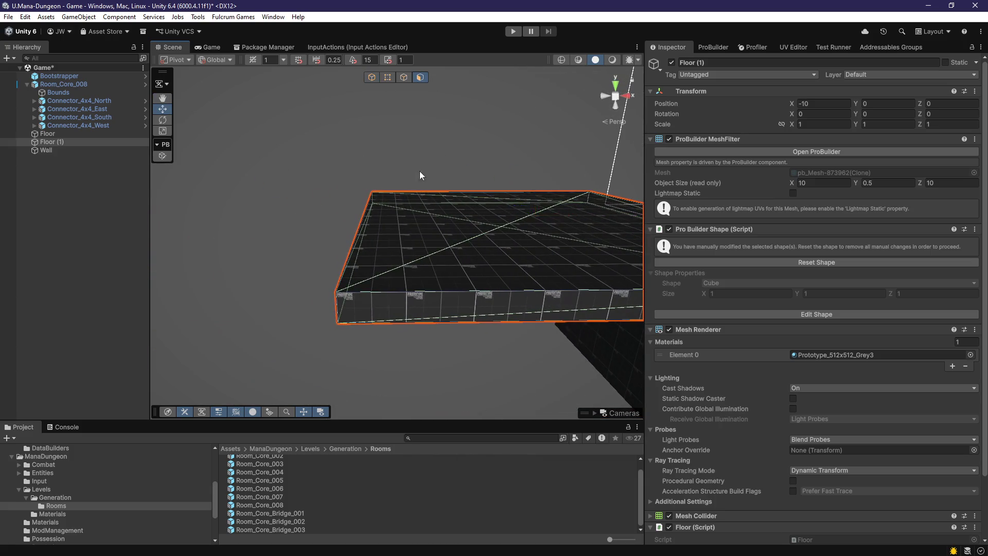
pyautogui.moveTo(443, 242)
pyautogui.mouseDown()
pyautogui.moveTo(437, 276)
pyautogui.moveTo(342, 307)
pyautogui.moveTo(339, 247)
pyautogui.moveTo(353, 233)
pyautogui.mouseUp()
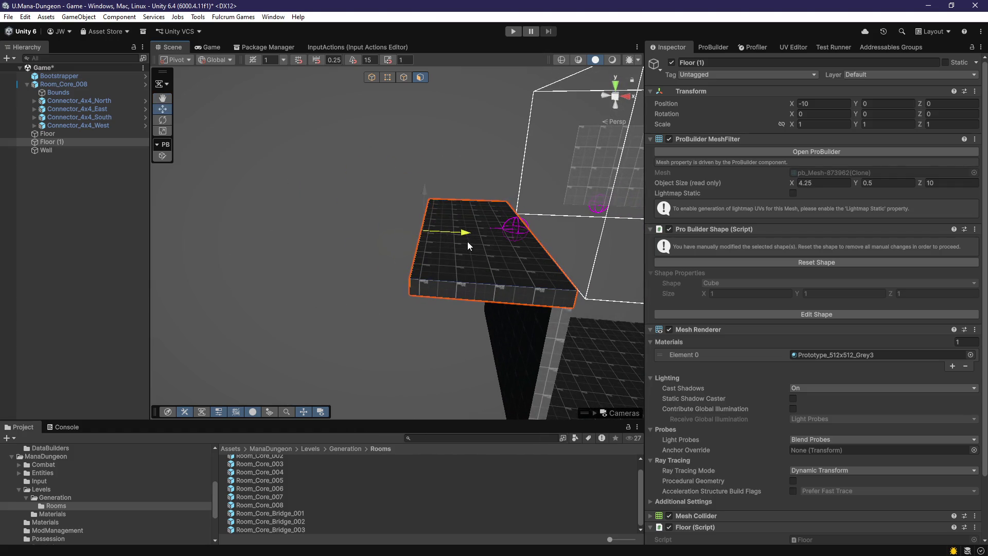
pyautogui.moveTo(456, 282); pyautogui.dragTo(483, 286)
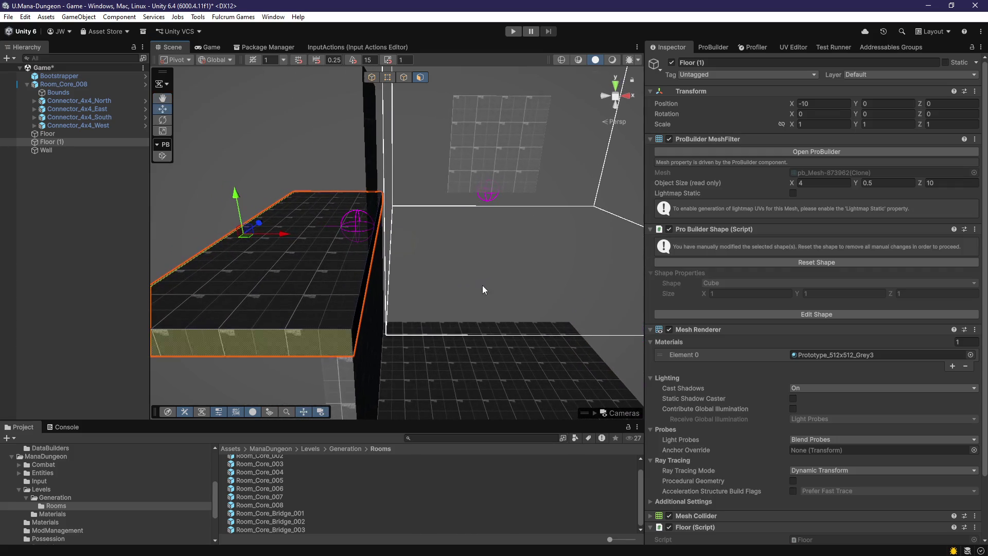
pyautogui.press('f')
pyautogui.moveTo(335, 258)
pyautogui.mouseDown()
pyautogui.moveTo(467, 313)
pyautogui.moveTo(465, 332)
pyautogui.moveTo(432, 331)
pyautogui.moveTo(446, 323)
pyautogui.moveTo(459, 334)
pyautogui.moveTo(435, 316)
pyautogui.moveTo(396, 334)
pyautogui.mouseUp()
pyautogui.press('g')
pyautogui.hotkey('ctrl', 's')
pyautogui.hotkey('ctrl', 'z')
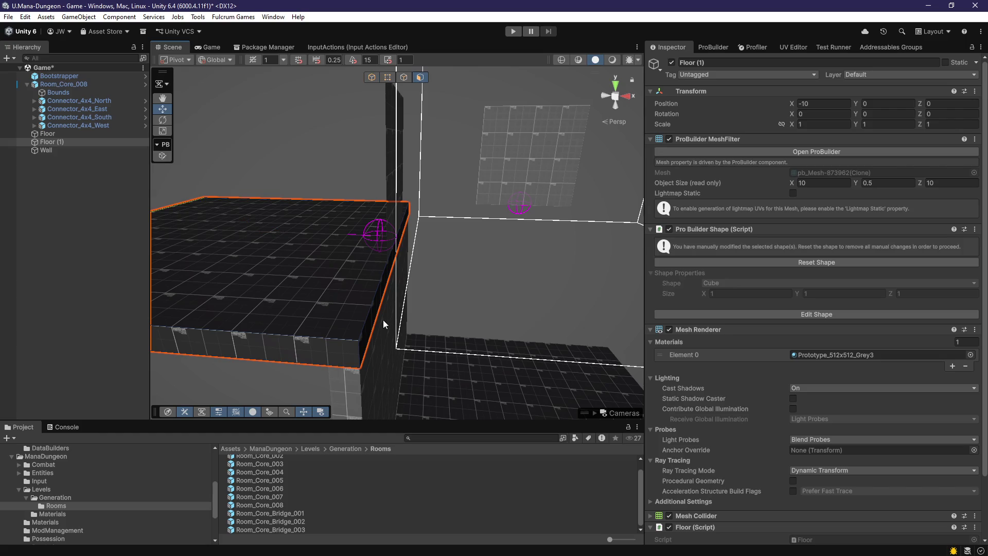
# Shrink Floor (1)'s side face to a 3-unit-wide ledge and save the scene
pyautogui.press('f')
pyautogui.moveTo(571, 252); pyautogui.dragTo(484, 254)
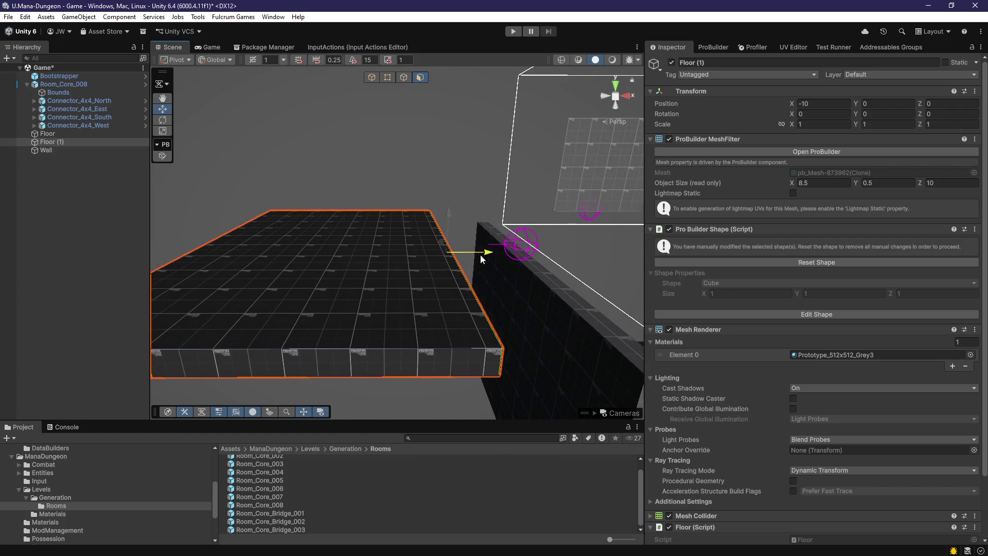
pyautogui.moveTo(427, 296)
pyautogui.mouseDown()
pyautogui.moveTo(485, 307)
pyautogui.moveTo(421, 291)
pyautogui.mouseUp()
pyautogui.moveTo(332, 247); pyautogui.dragTo(414, 258)
pyautogui.press('Escape')
pyautogui.hotkey('ctrl', 's')
# Undo the last face edit on the ledge, return to face mode, and save
pyautogui.moveTo(425, 381); pyautogui.dragTo(474, 152)
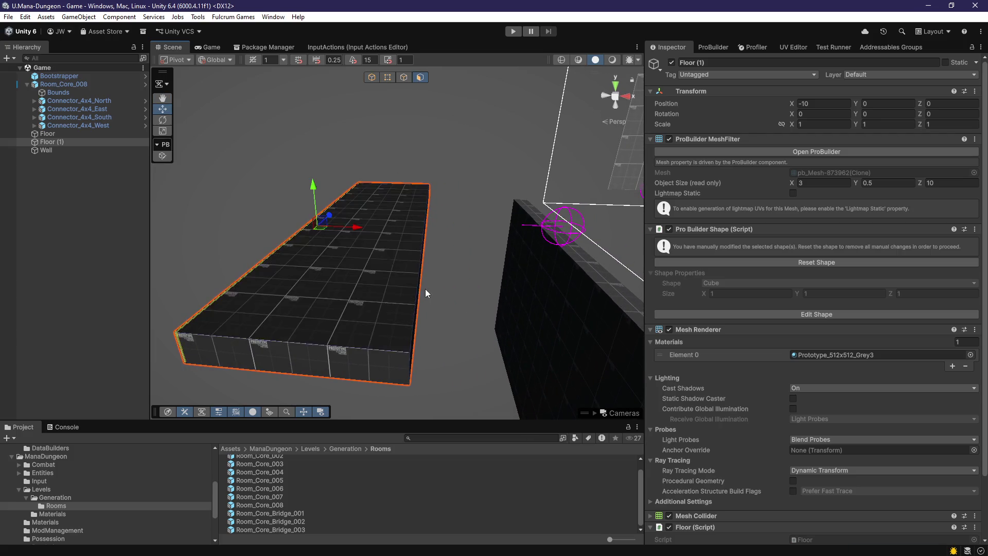
pyautogui.moveTo(425, 287); pyautogui.dragTo(396, 289)
pyautogui.hotkey('ctrl', 'z')
pyautogui.press('Escape')
pyautogui.moveTo(445, 255)
pyautogui.mouseDown()
pyautogui.moveTo(452, 275)
pyautogui.moveTo(412, 317)
pyautogui.moveTo(369, 276)
pyautogui.moveTo(465, 251)
pyautogui.moveTo(400, 300)
pyautogui.moveTo(442, 137)
pyautogui.mouseUp()
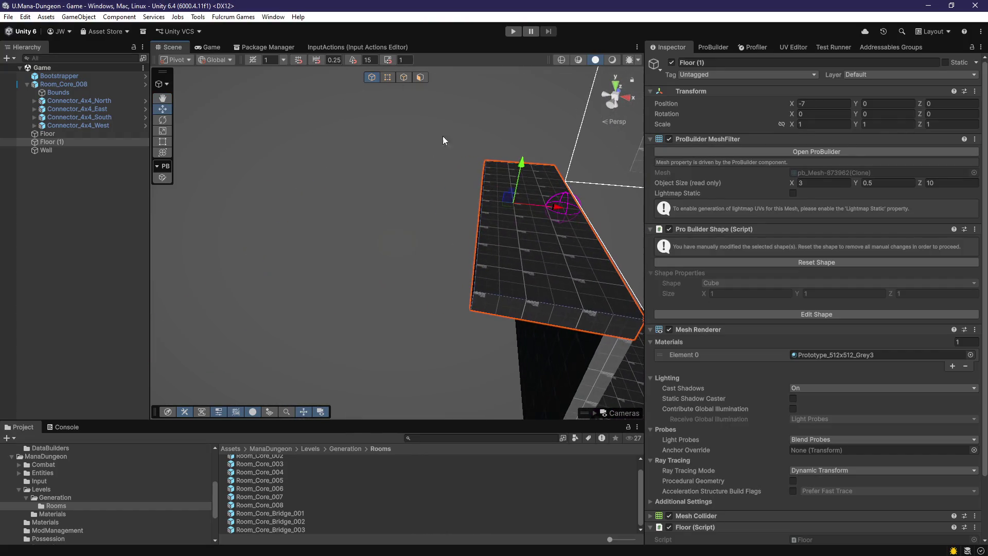
pyautogui.click(419, 77)
pyautogui.moveTo(463, 216); pyautogui.dragTo(431, 189)
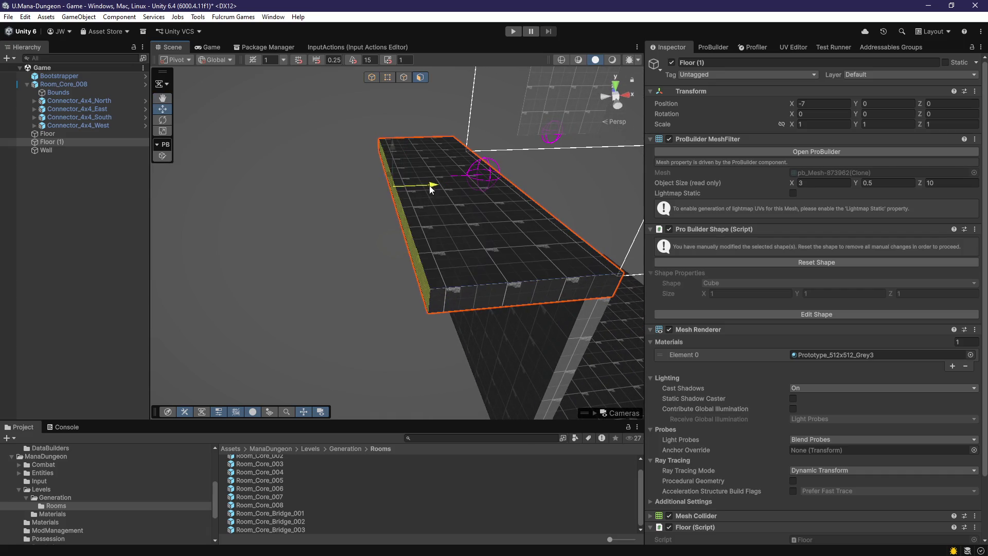
pyautogui.hotkey('ctrl', 's')
# Select the wall and drag its copy, Wall (1), upward
pyautogui.moveTo(368, 335)
pyautogui.mouseDown()
pyautogui.moveTo(441, 341)
pyautogui.moveTo(478, 262)
pyautogui.moveTo(291, 286)
pyautogui.moveTo(258, 302)
pyautogui.moveTo(378, 366)
pyautogui.mouseUp()
pyautogui.click(347, 358)
pyautogui.moveTo(379, 332)
pyautogui.mouseDown()
pyautogui.moveTo(359, 211)
pyautogui.moveTo(407, 211)
pyautogui.moveTo(453, 238)
pyautogui.moveTo(383, 240)
pyautogui.mouseUp()
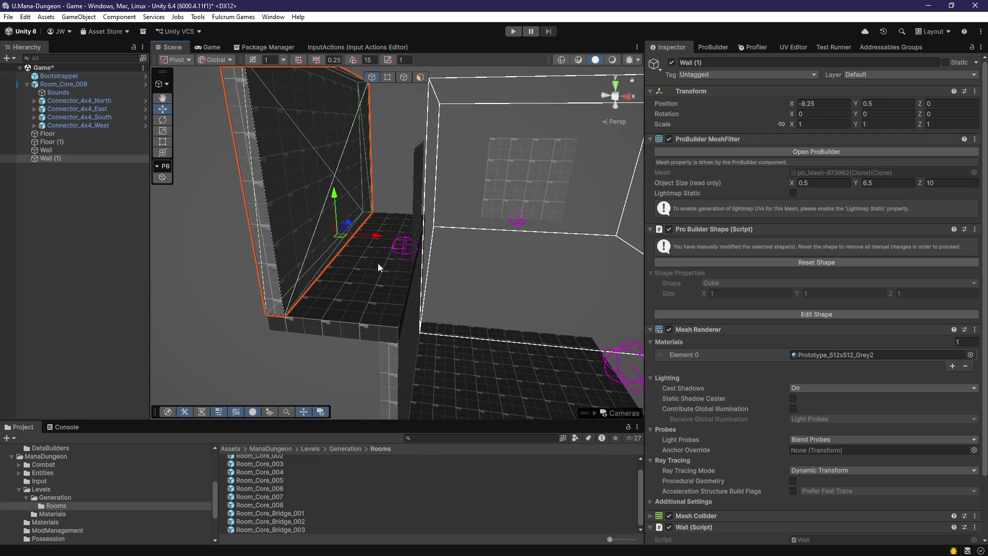
# Frame and inspect Wall (1) on the ledge, back in whole-object editing
pyautogui.press('f')
pyautogui.moveTo(416, 164); pyautogui.dragTo(414, 299)
pyautogui.moveTo(419, 337)
pyautogui.mouseDown()
pyautogui.moveTo(402, 176)
pyautogui.moveTo(404, 221)
pyautogui.mouseUp()
pyautogui.press('f')
pyautogui.press('Escape')
pyautogui.moveTo(314, 233)
pyautogui.mouseDown()
pyautogui.moveTo(364, 318)
pyautogui.moveTo(424, 316)
pyautogui.moveTo(495, 341)
pyautogui.moveTo(387, 340)
pyautogui.mouseUp()
# Duplicate the ledge as Floor (2), raise it to Y 5.5, and save
pyautogui.click(387, 339)
pyautogui.hotkey('ctrl', 'd')
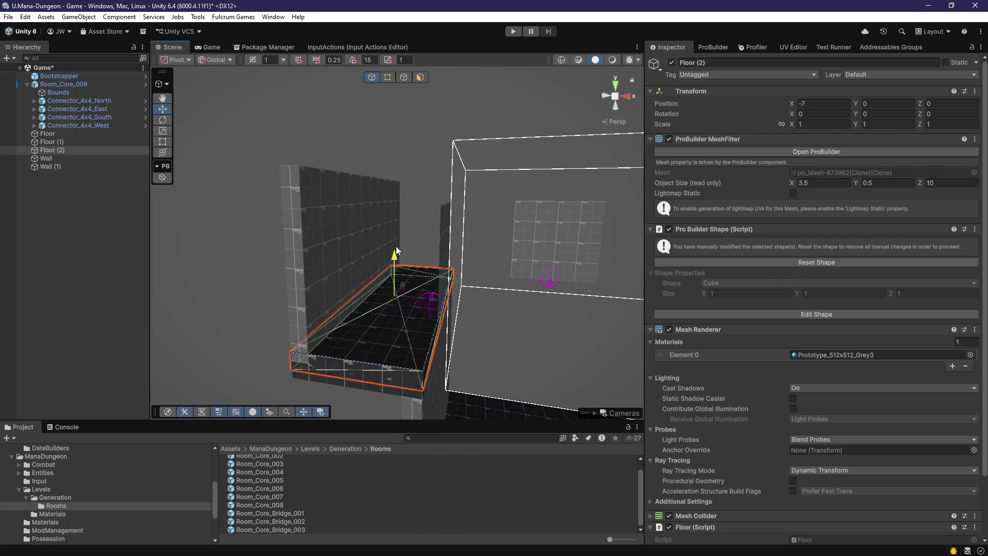
pyautogui.moveTo(395, 124)
pyautogui.mouseDown()
pyautogui.moveTo(427, 155)
pyautogui.moveTo(452, 304)
pyautogui.moveTo(503, 335)
pyautogui.moveTo(476, 340)
pyautogui.mouseUp()
pyautogui.hotkey('ctrl', 's')
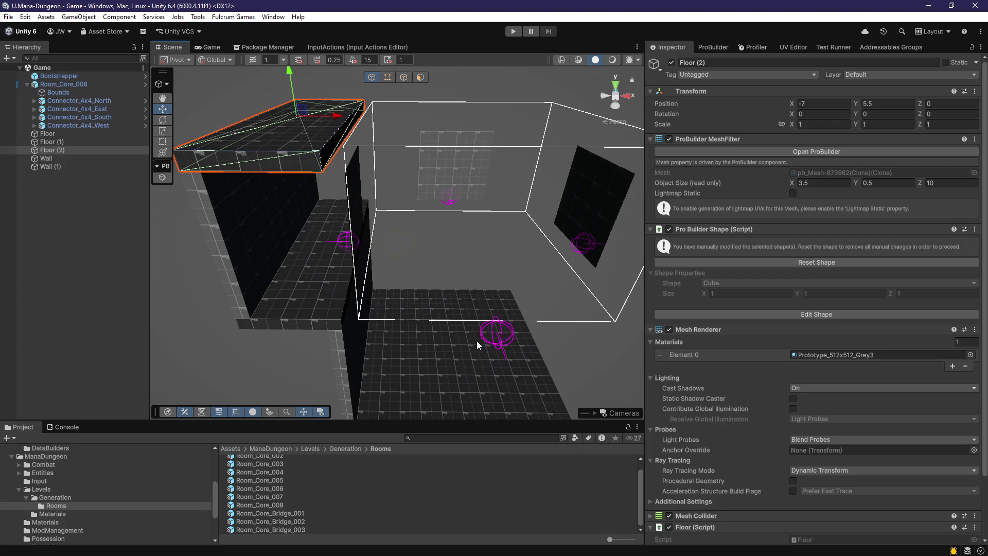
# Delete Connector_4x4_South and Connector_4x4_West from the room
pyautogui.moveTo(481, 329)
pyautogui.mouseDown()
pyautogui.moveTo(452, 287)
pyautogui.moveTo(381, 272)
pyautogui.mouseUp()
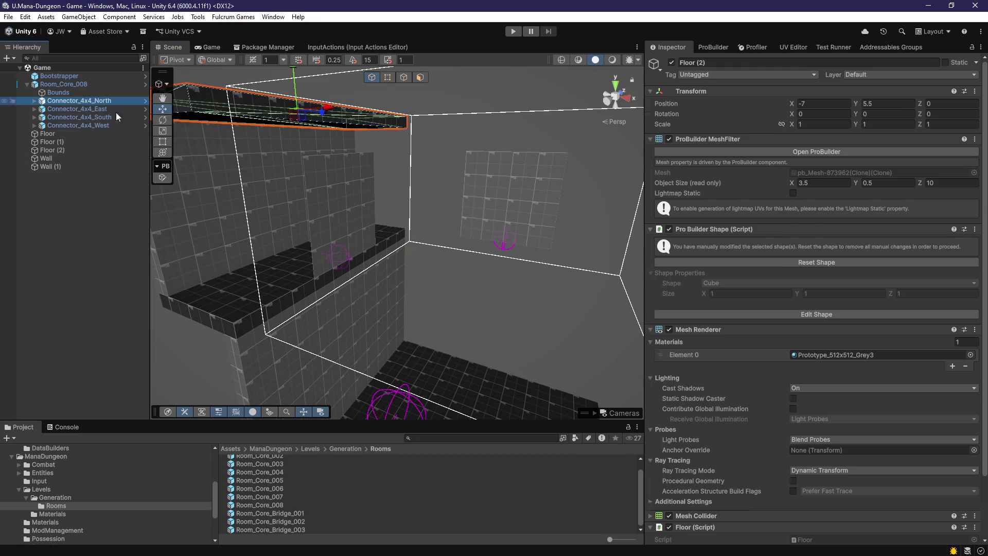
pyautogui.press('f')
pyautogui.keyDown('ctrl'); pyautogui.click(103, 125); pyautogui.keyUp('ctrl')
pyautogui.press('Delete')
# Duplicate the lower wall and the back ledge floor as Wall (2) and Floor (3)
pyautogui.moveTo(396, 229)
pyautogui.mouseDown()
pyautogui.moveTo(415, 225)
pyautogui.moveTo(474, 260)
pyautogui.moveTo(466, 314)
pyautogui.moveTo(370, 298)
pyautogui.mouseUp()
pyautogui.click(458, 319)
pyautogui.click(371, 298)
pyautogui.press('f')
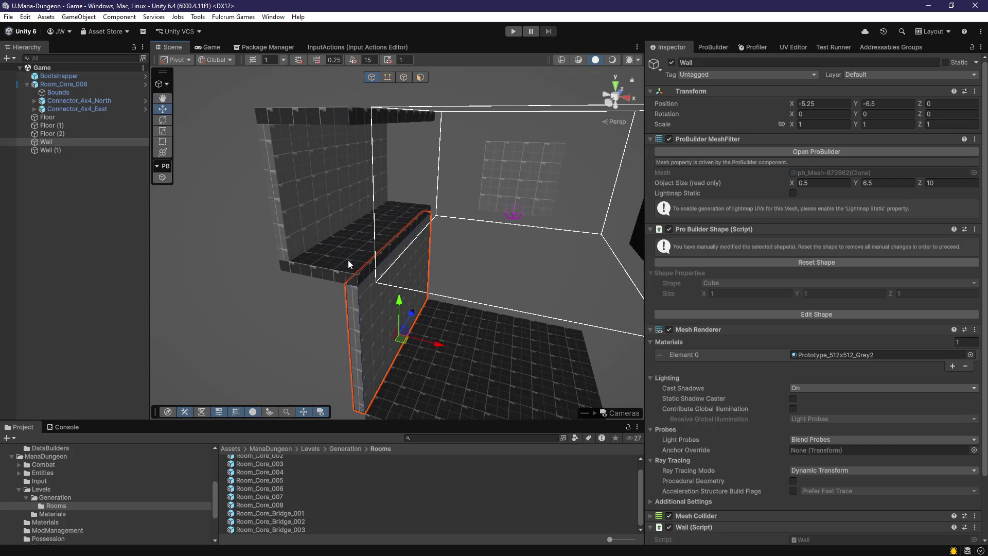
pyautogui.keyDown('shift'); pyautogui.click(350, 253); pyautogui.keyUp('shift')
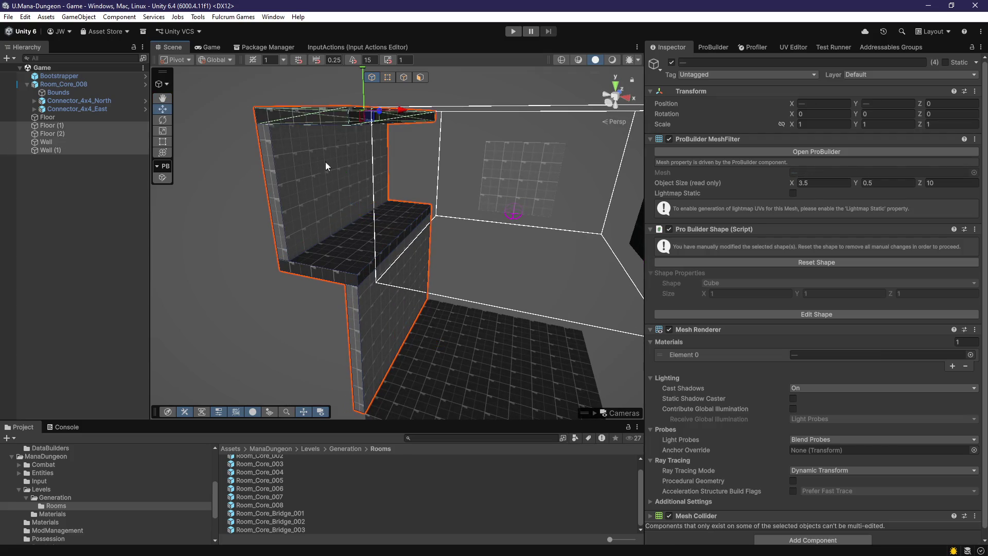
pyautogui.click(335, 296)
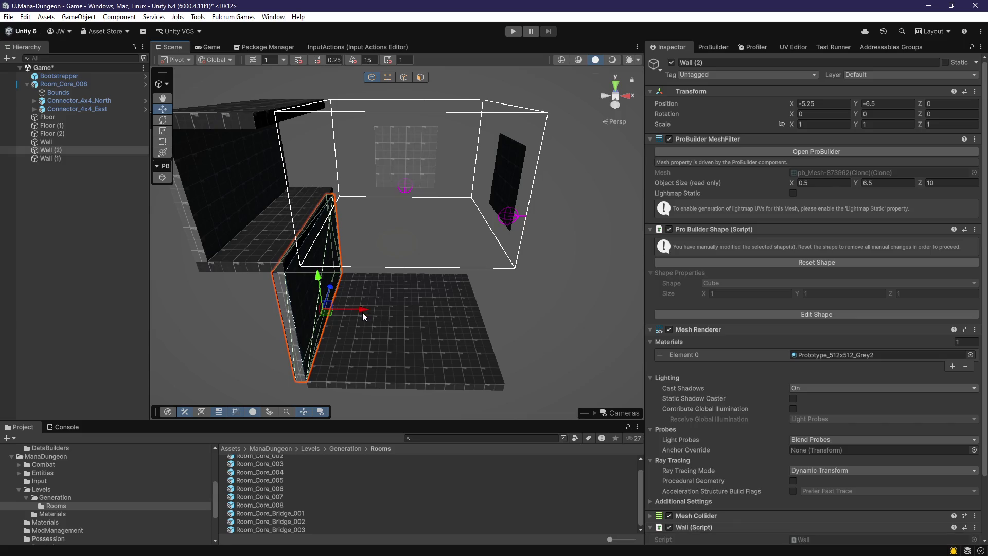
pyautogui.click(286, 266)
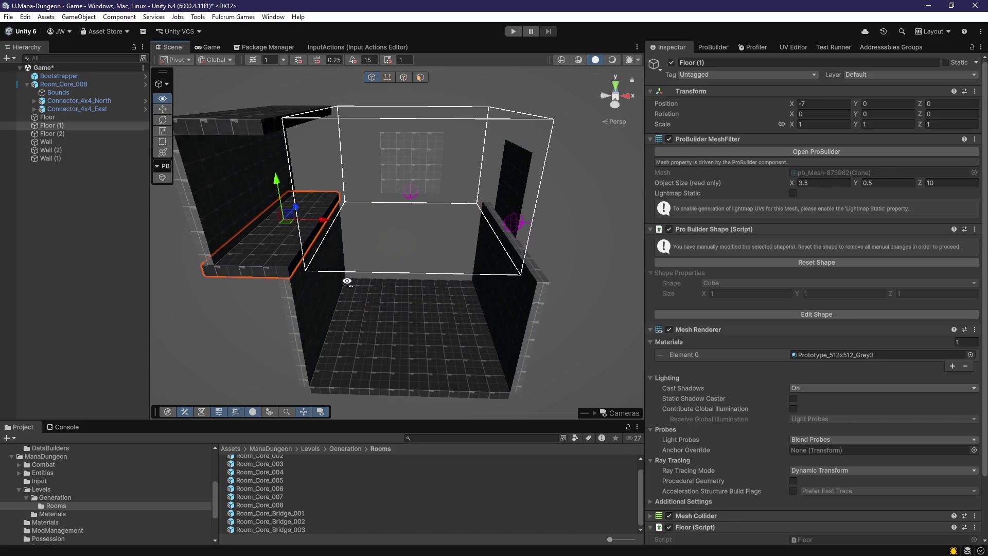
pyautogui.hotkey('ctrl', 'd')
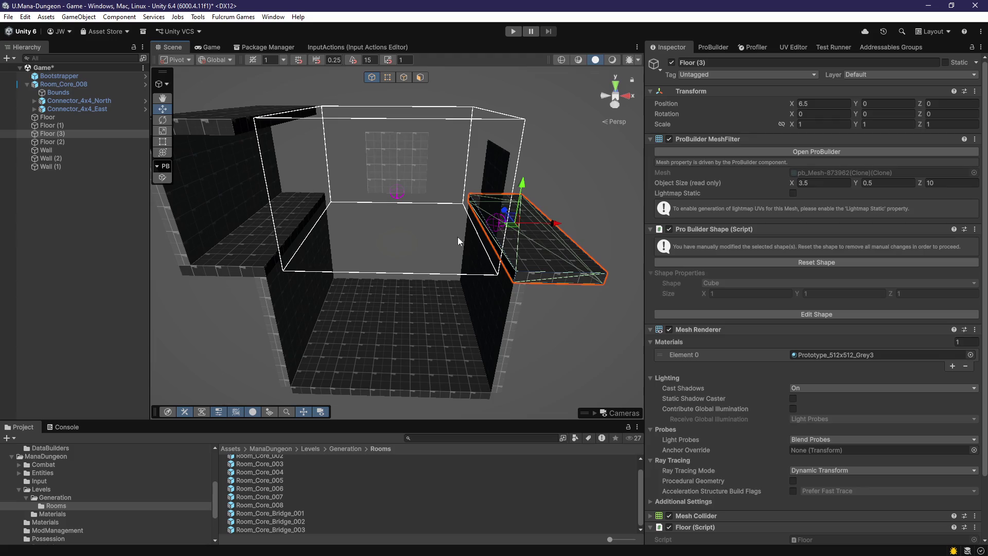
# Duplicate Wall (1) as Wall (3) and move it across to X 8.5
pyautogui.hotkey('ctrl', 'd')
pyautogui.moveTo(249, 223); pyautogui.dragTo(559, 243)
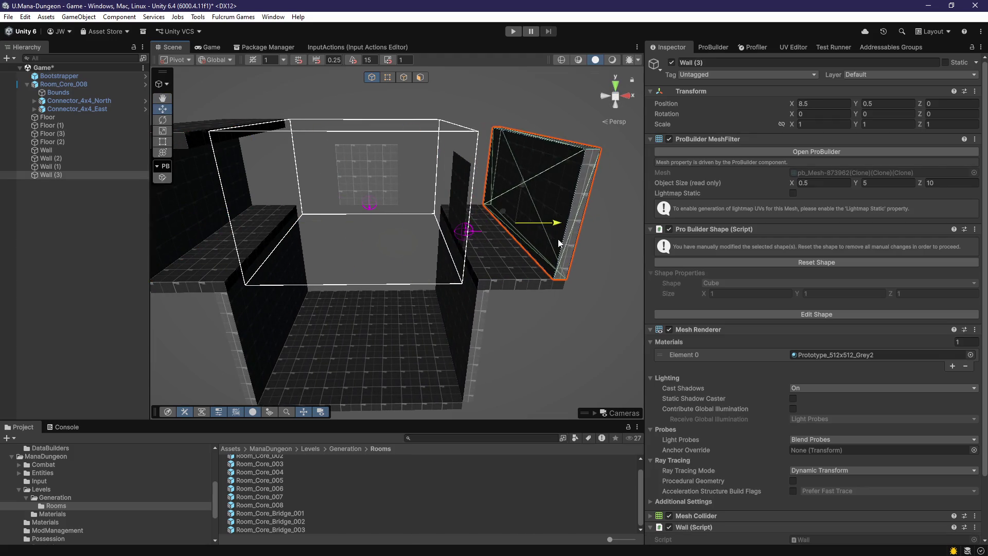
pyautogui.press('f')
pyautogui.moveTo(495, 288)
pyautogui.mouseDown()
pyautogui.moveTo(505, 286)
pyautogui.moveTo(412, 246)
pyautogui.moveTo(450, 287)
pyautogui.moveTo(213, 254)
pyautogui.mouseUp()
# Duplicate the upper floor Floor (2) as Floor (4) and move it to the opposite side
pyautogui.click(406, 227)
pyautogui.hotkey('ctrl', 'd')
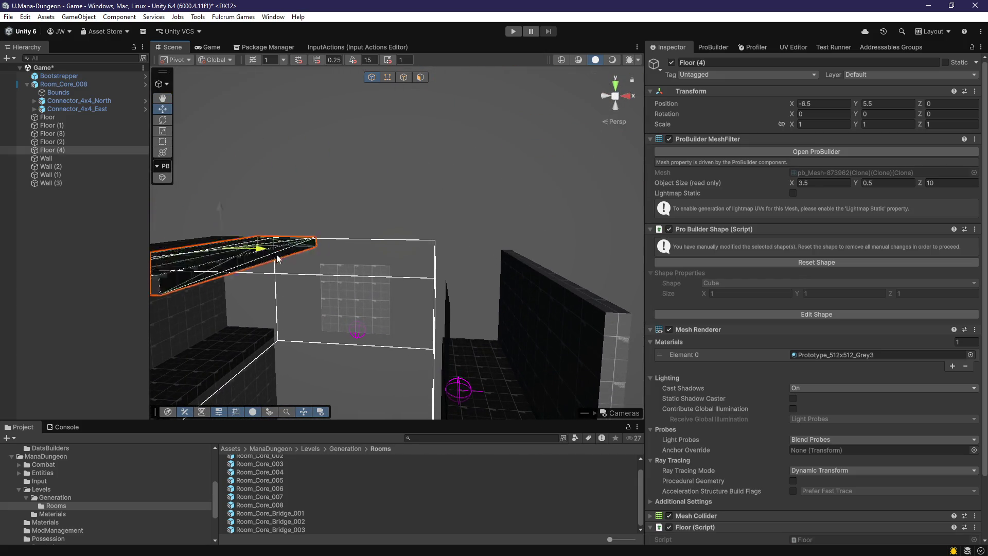
pyautogui.moveTo(530, 281); pyautogui.dragTo(537, 280)
pyautogui.moveTo(536, 280)
pyautogui.mouseDown()
pyautogui.moveTo(410, 333)
pyautogui.moveTo(475, 224)
pyautogui.moveTo(439, 162)
pyautogui.moveTo(501, 196)
pyautogui.moveTo(452, 231)
pyautogui.moveTo(354, 181)
pyautogui.moveTo(309, 195)
pyautogui.mouseUp()
# Delete Connector_4x4_East and select the top face of Floor (3)
pyautogui.click(111, 109)
pyautogui.click(109, 117)
pyautogui.moveTo(391, 247)
pyautogui.mouseDown()
pyautogui.moveTo(536, 264)
pyautogui.moveTo(371, 167)
pyautogui.mouseUp()
pyautogui.click(495, 215)
pyautogui.moveTo(494, 215)
pyautogui.mouseDown()
pyautogui.moveTo(410, 293)
pyautogui.moveTo(531, 301)
pyautogui.moveTo(568, 256)
pyautogui.moveTo(412, 221)
pyautogui.moveTo(452, 242)
pyautogui.moveTo(533, 250)
pyautogui.moveTo(202, 211)
pyautogui.moveTo(258, 198)
pyautogui.moveTo(286, 232)
pyautogui.moveTo(283, 320)
pyautogui.moveTo(463, 258)
pyautogui.mouseUp()
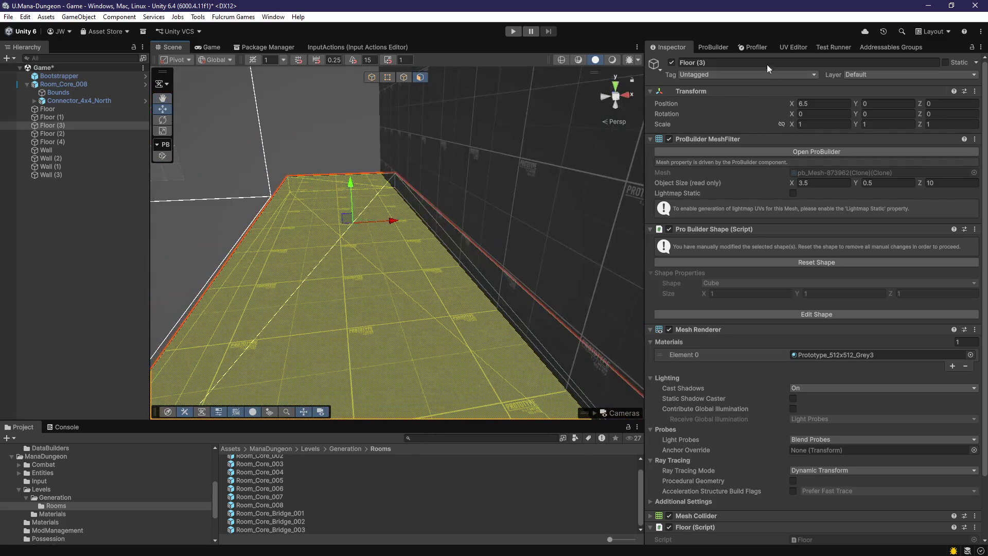
# In the UV Editor, shift the ledge floor face's texture slightly to the right
pyautogui.click(792, 47)
pyautogui.moveTo(606, 150); pyautogui.dragTo(723, 276)
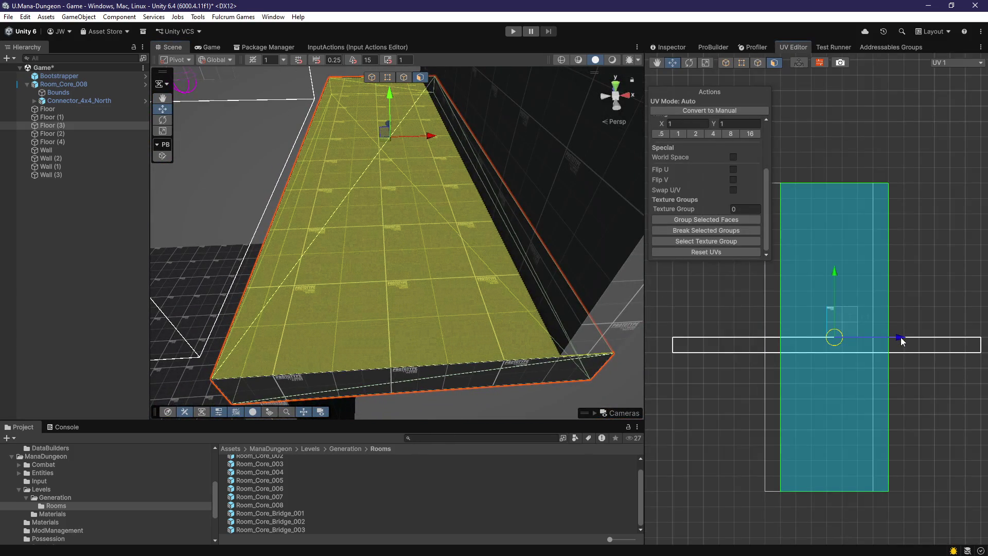
pyautogui.moveTo(902, 341); pyautogui.dragTo(906, 341)
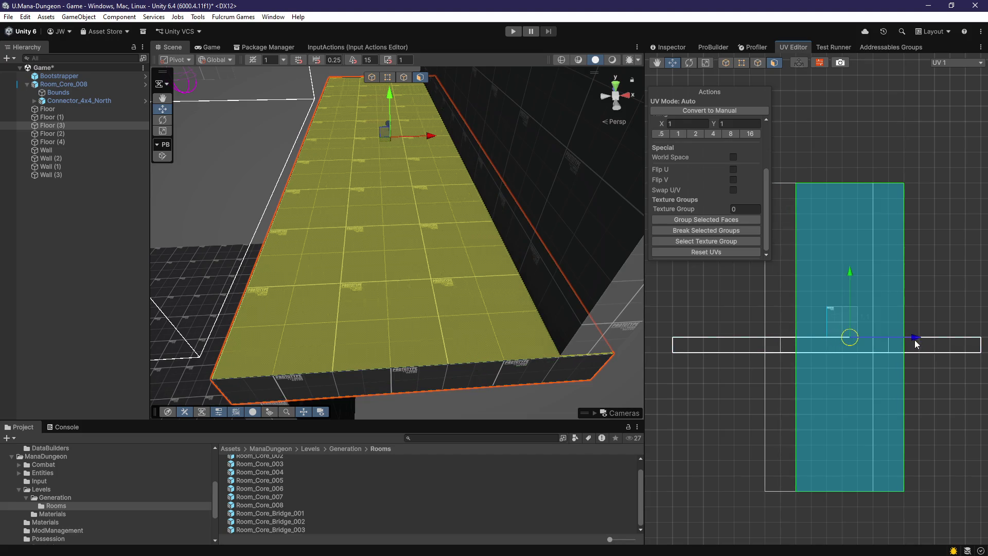
pyautogui.moveTo(561, 297)
pyautogui.mouseDown()
pyautogui.moveTo(417, 285)
pyautogui.moveTo(419, 256)
pyautogui.moveTo(511, 254)
pyautogui.moveTo(383, 287)
pyautogui.moveTo(516, 296)
pyautogui.moveTo(518, 270)
pyautogui.mouseUp()
# Shift Wall (3)'s face texture downward and save the scene
pyautogui.click(463, 147)
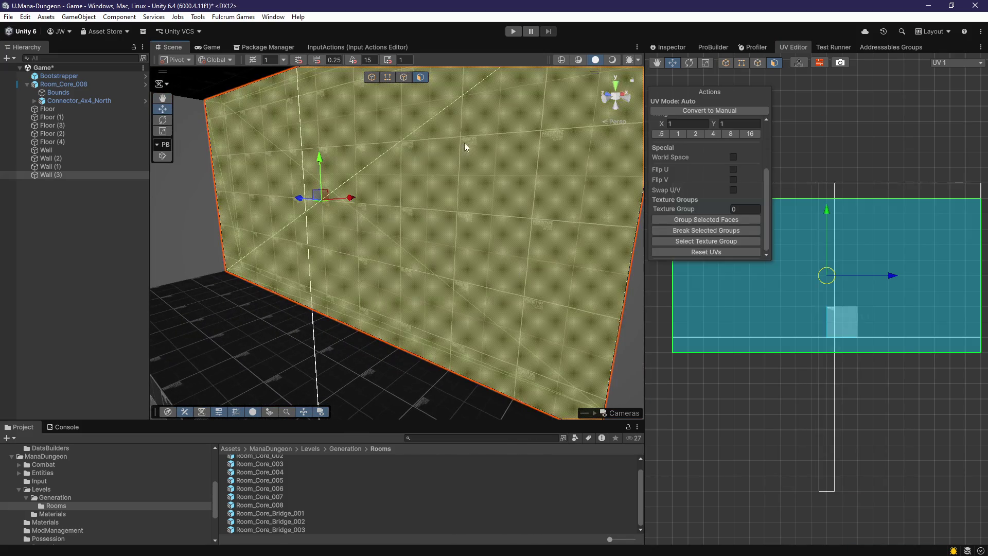
pyautogui.moveTo(827, 209); pyautogui.dragTo(832, 224)
pyautogui.hotkey('ctrl', 's')
pyautogui.moveTo(542, 298)
pyautogui.mouseDown()
pyautogui.moveTo(554, 314)
pyautogui.moveTo(473, 326)
pyautogui.moveTo(326, 322)
pyautogui.moveTo(452, 297)
pyautogui.moveTo(442, 310)
pyautogui.mouseUp()
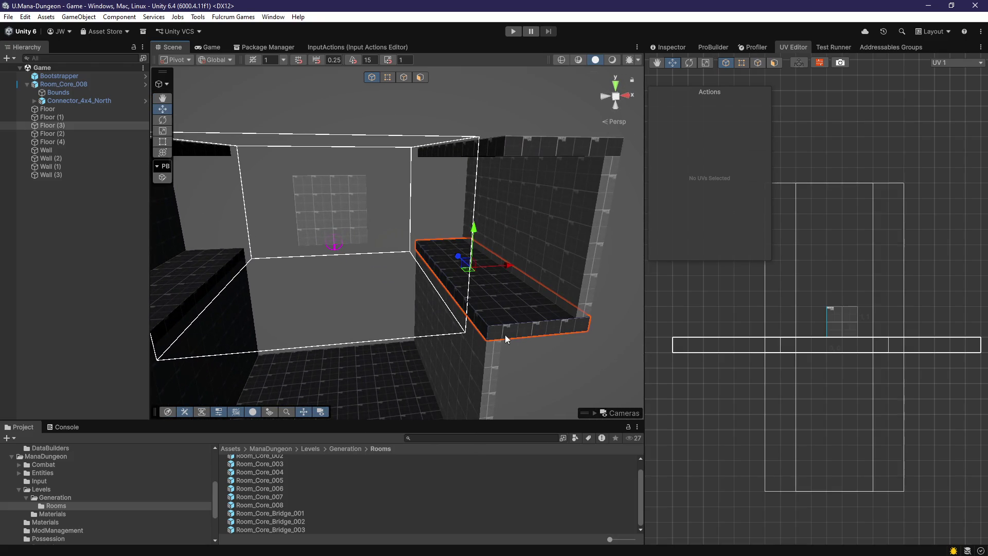
pyautogui.moveTo(524, 185)
pyautogui.mouseDown()
pyautogui.moveTo(468, 258)
pyautogui.moveTo(363, 244)
pyautogui.mouseUp()
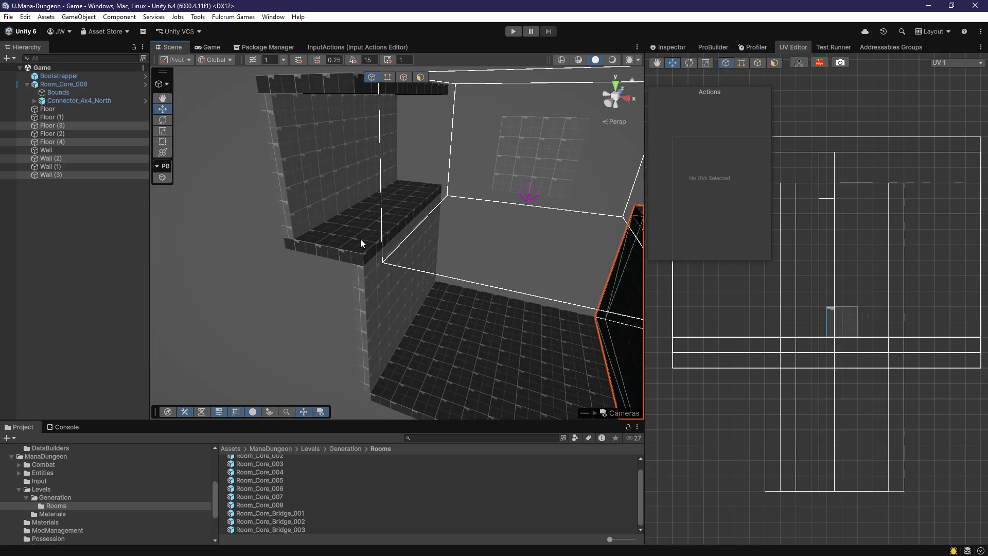
# Create an empty GameObject and parent Floor (1) through Wall (3) under it
pyautogui.rightClick(57, 212)
pyautogui.click(91, 377)
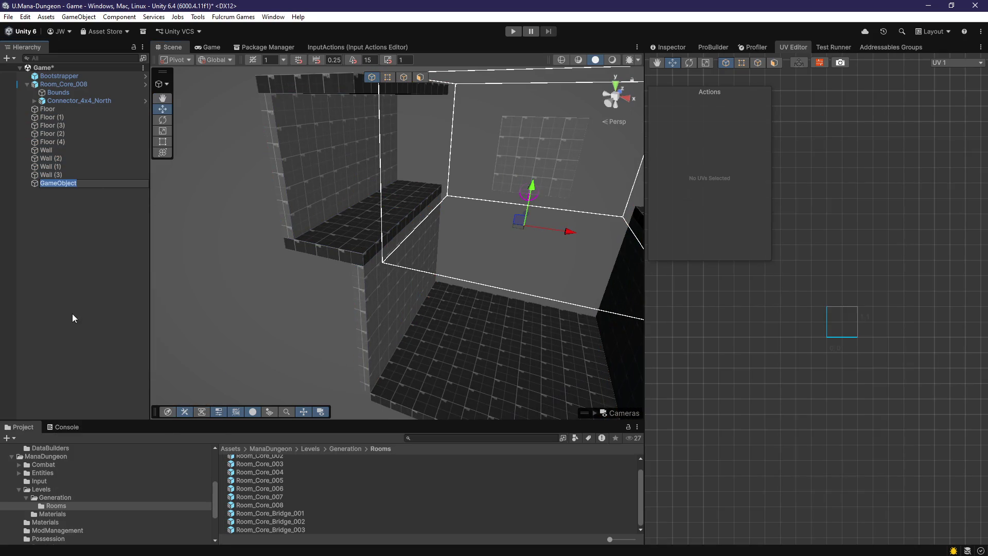
pyautogui.click(50, 175)
pyautogui.keyDown('shift'); pyautogui.click(52, 117); pyautogui.keyUp('shift')
pyautogui.moveTo(56, 126); pyautogui.dragTo(60, 183)
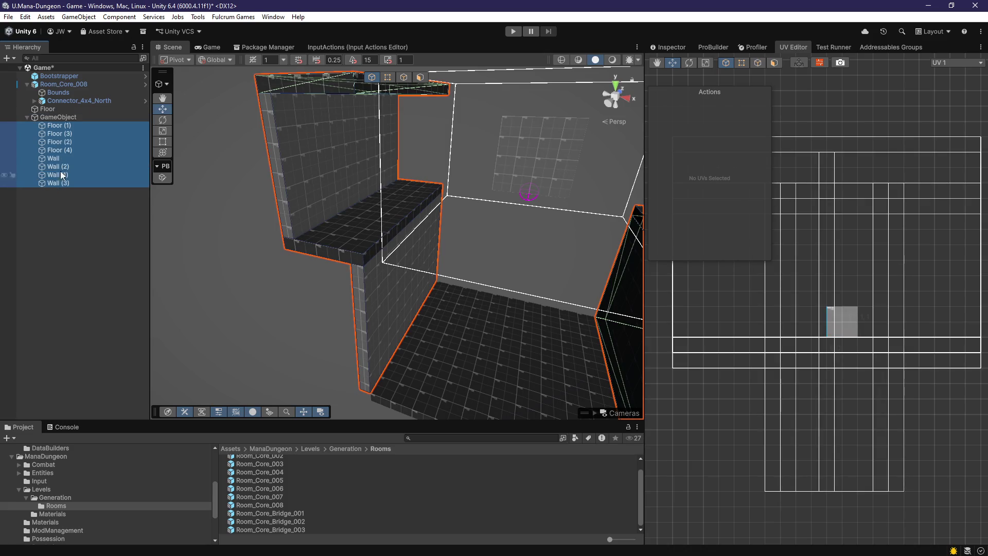
# Duplicate the GameObject group and rotate the copy around the Y axis, undoing an extra duplicate
pyautogui.click(60, 118)
pyautogui.hotkey('ctrl', 'd')
pyautogui.press('f')
pyautogui.press('e')
pyautogui.moveTo(436, 258); pyautogui.dragTo(477, 257)
pyautogui.scroll(5, 420, 241)
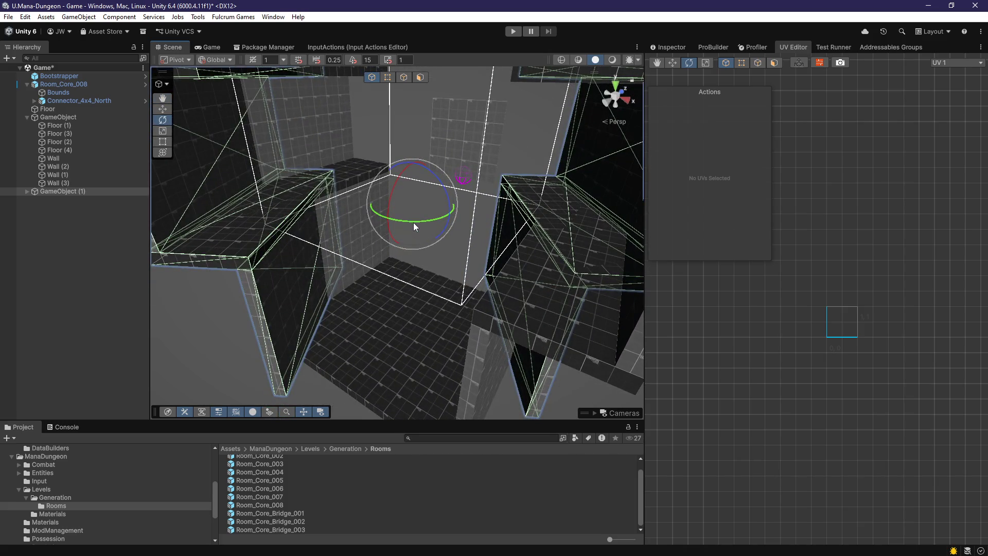
pyautogui.moveTo(414, 224); pyautogui.dragTo(436, 298)
pyautogui.moveTo(389, 165); pyautogui.dragTo(431, 167)
pyautogui.moveTo(431, 168); pyautogui.dragTo(384, 190)
pyautogui.hotkey('ctrl', 'z')
pyautogui.hotkey('ctrl', 'z')
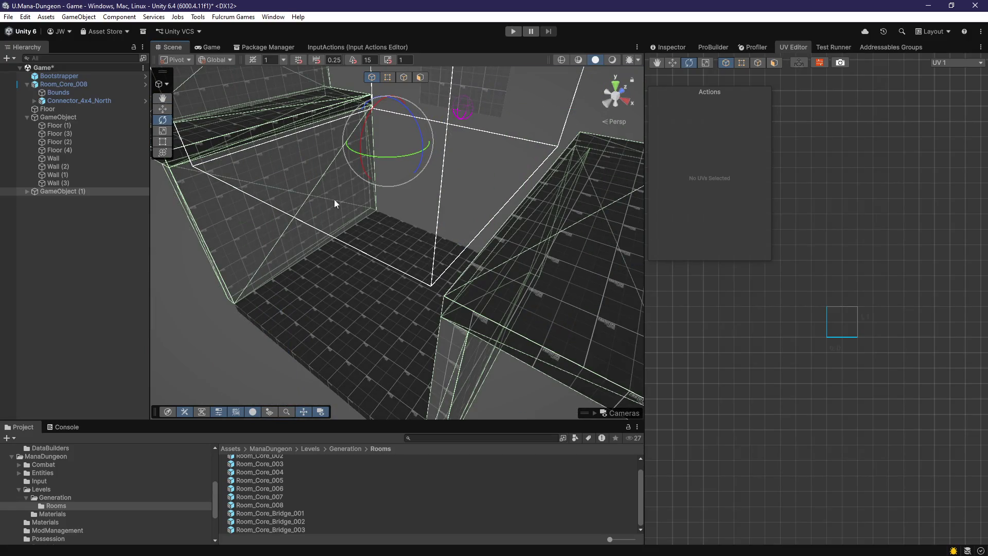
pyautogui.moveTo(392, 154)
pyautogui.mouseDown()
pyautogui.moveTo(421, 155)
pyautogui.moveTo(177, 206)
pyautogui.mouseUp()
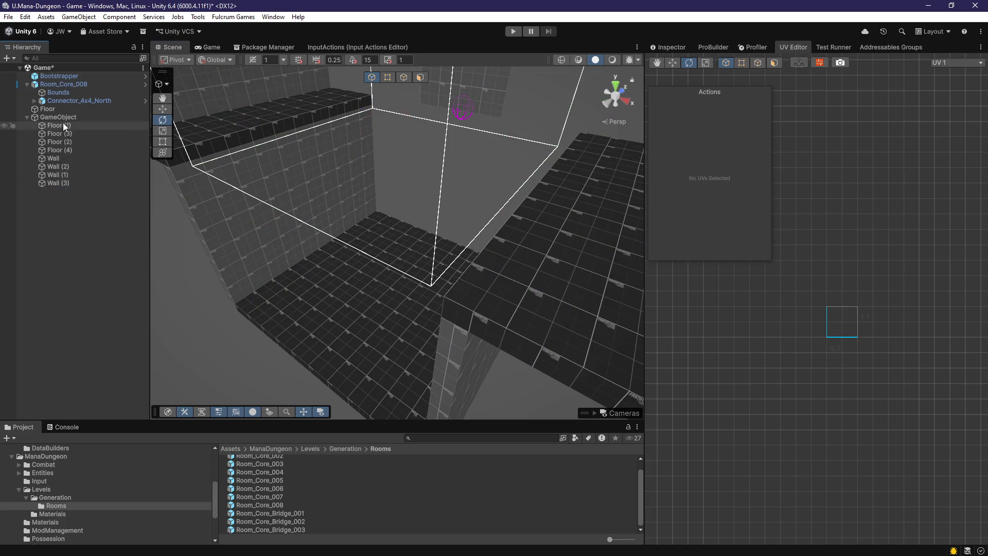
pyautogui.moveTo(384, 160)
pyautogui.mouseDown()
pyautogui.moveTo(442, 164)
pyautogui.moveTo(437, 170)
pyautogui.moveTo(428, 150)
pyautogui.moveTo(446, 152)
pyautogui.moveTo(402, 214)
pyautogui.moveTo(400, 200)
pyautogui.moveTo(430, 199)
pyautogui.moveTo(420, 217)
pyautogui.moveTo(382, 210)
pyautogui.moveTo(406, 206)
pyautogui.mouseUp()
# Duplicate the wall group as GameObject (2) and rotate it around the Y axis
pyautogui.moveTo(322, 256)
pyautogui.mouseDown()
pyautogui.moveTo(319, 227)
pyautogui.moveTo(236, 274)
pyautogui.moveTo(199, 260)
pyautogui.moveTo(225, 244)
pyautogui.moveTo(303, 265)
pyautogui.mouseUp()
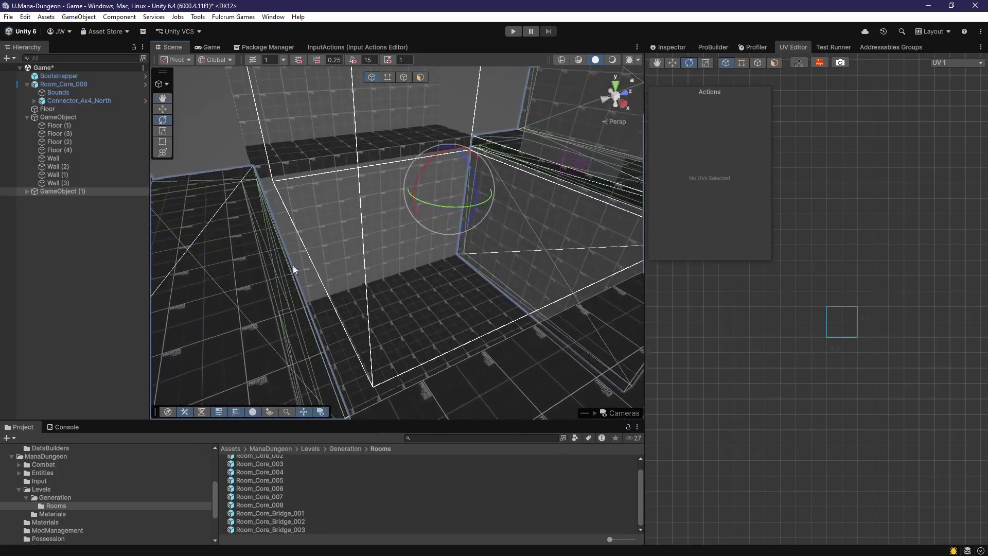
pyautogui.hotkey('ctrl', 'd')
pyautogui.moveTo(432, 216)
pyautogui.mouseDown()
pyautogui.moveTo(378, 228)
pyautogui.moveTo(453, 254)
pyautogui.mouseUp()
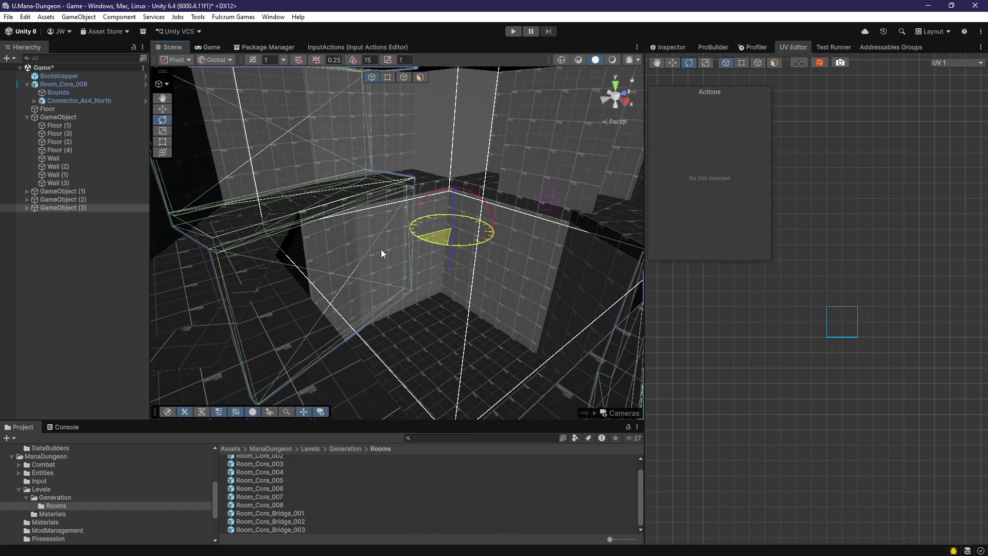
pyautogui.moveTo(343, 250); pyautogui.dragTo(288, 253)
pyautogui.moveTo(454, 262)
pyautogui.mouseDown()
pyautogui.moveTo(263, 257)
pyautogui.moveTo(375, 280)
pyautogui.moveTo(167, 298)
pyautogui.mouseUp()
pyautogui.moveTo(353, 293)
pyautogui.mouseDown()
pyautogui.moveTo(403, 337)
pyautogui.moveTo(377, 339)
pyautogui.moveTo(315, 273)
pyautogui.moveTo(335, 276)
pyautogui.moveTo(353, 331)
pyautogui.moveTo(186, 324)
pyautogui.moveTo(361, 339)
pyautogui.moveTo(199, 316)
pyautogui.moveTo(386, 334)
pyautogui.moveTo(199, 326)
pyautogui.moveTo(110, 250)
pyautogui.mouseUp()
# Save the scene, then undo to remove GameObject (1) and GameObject (3)
pyautogui.hotkey('ctrl', 's')
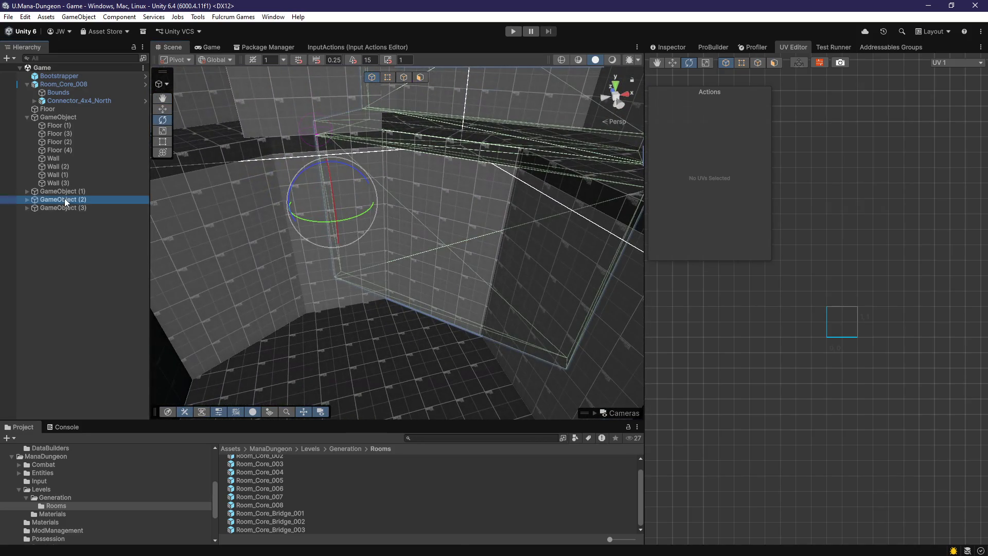
pyautogui.hotkey('ctrl', 'z')
pyautogui.hotkey('ctrl', 'z')
pyautogui.moveTo(153, 213)
pyautogui.mouseDown()
pyautogui.moveTo(242, 252)
pyautogui.moveTo(310, 308)
pyautogui.mouseUp()
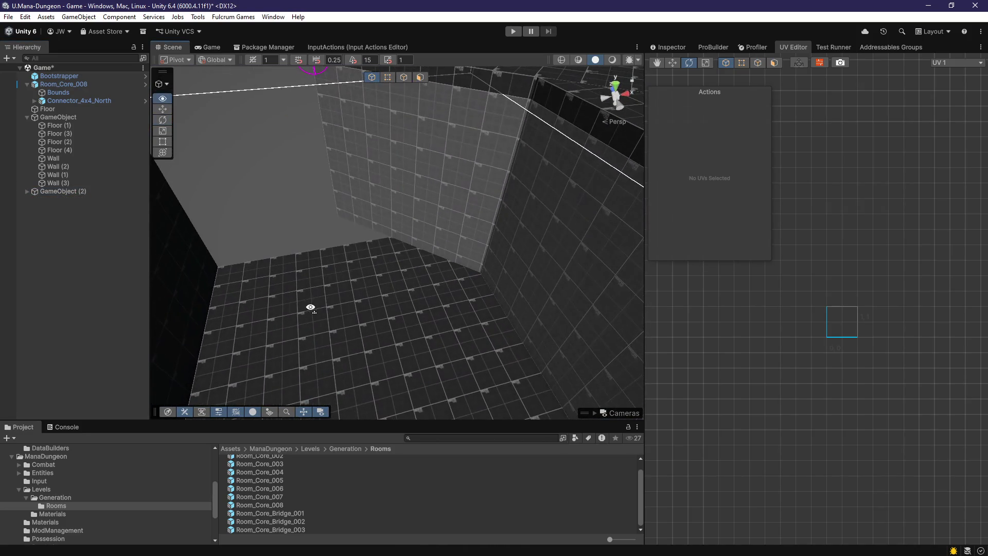
pyautogui.hotkey('ctrl', 'z')
# Remove the GameObject (2) copy, save, and offset Wall (2)'s face texture slightly downward
pyautogui.moveTo(329, 236)
pyautogui.mouseDown()
pyautogui.moveTo(331, 249)
pyautogui.moveTo(124, 230)
pyautogui.moveTo(520, 194)
pyautogui.moveTo(492, 216)
pyautogui.moveTo(742, 73)
pyautogui.mouseUp()
pyautogui.hotkey('ctrl', 's')
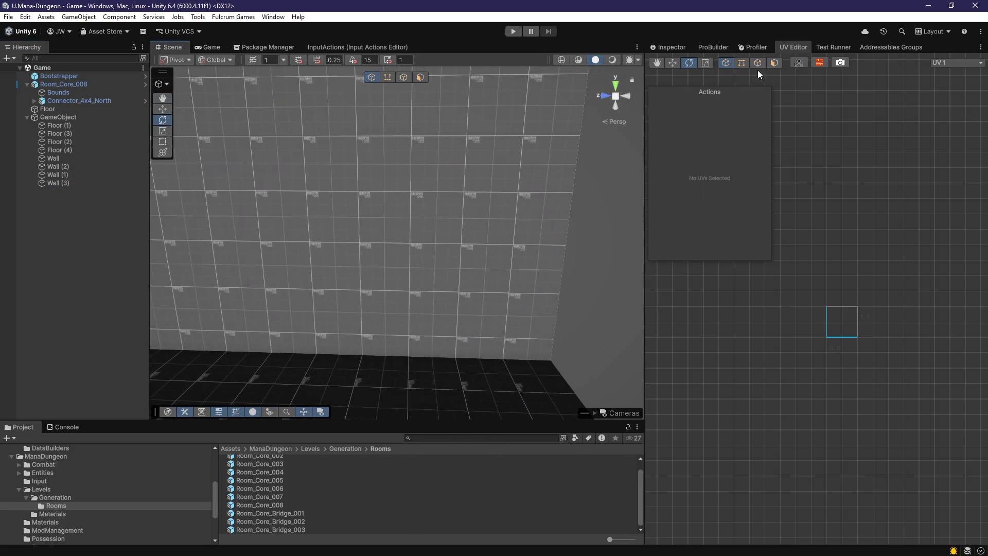
pyautogui.click(470, 180)
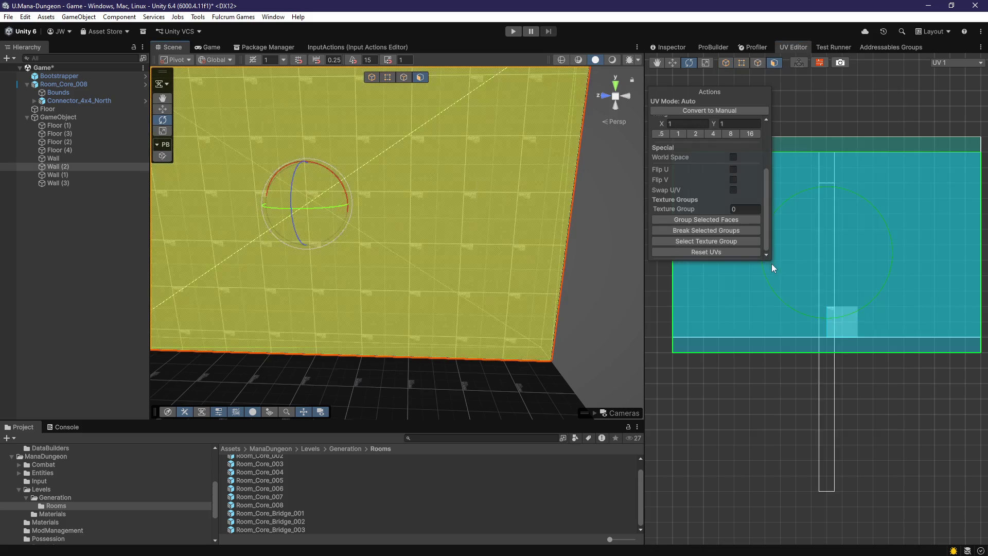
pyautogui.scroll(-3, 828, 290)
pyautogui.scroll(2, 786, 307)
pyautogui.press('q')
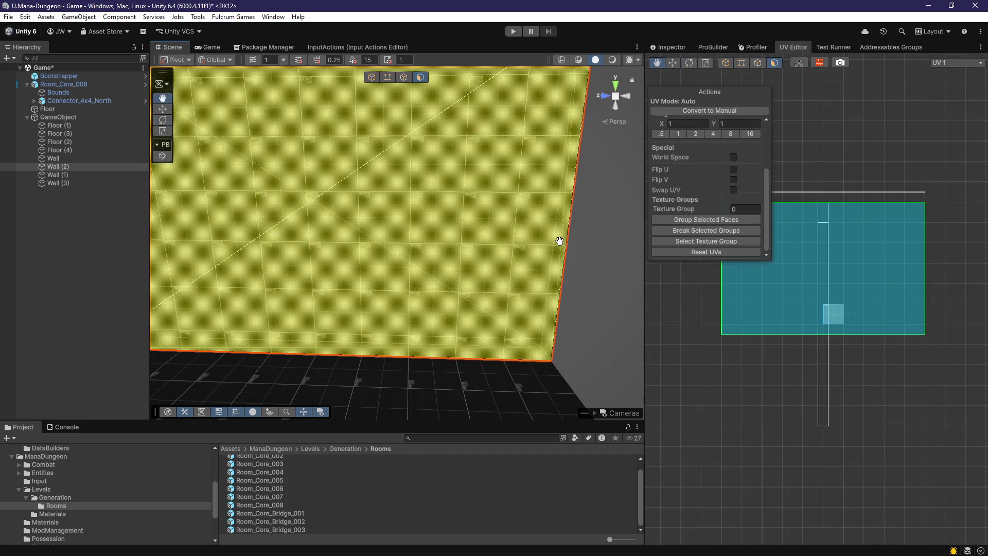
pyautogui.moveTo(823, 204); pyautogui.dragTo(828, 214)
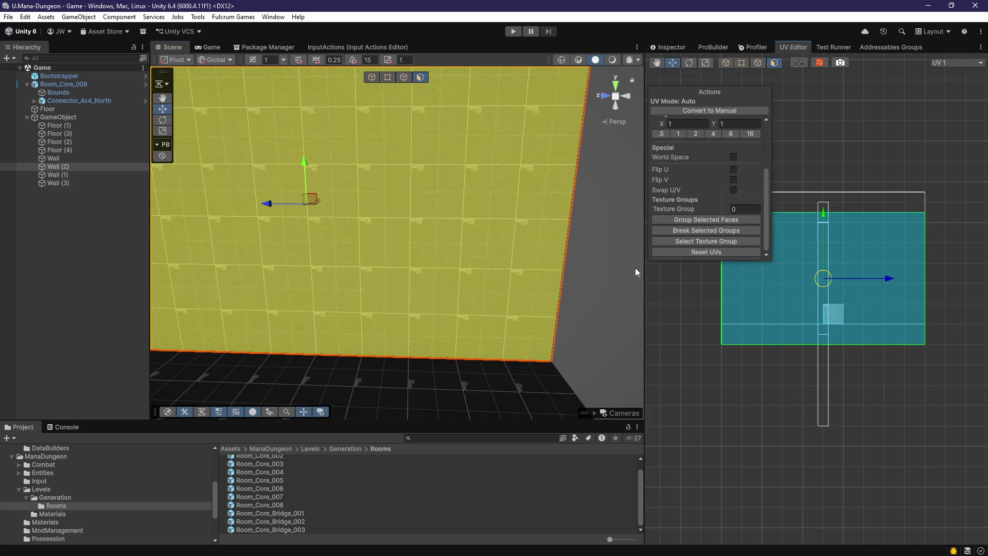
pyautogui.click(594, 301)
pyautogui.moveTo(594, 301)
pyautogui.mouseDown()
pyautogui.moveTo(527, 342)
pyautogui.moveTo(624, 346)
pyautogui.moveTo(678, 306)
pyautogui.moveTo(464, 316)
pyautogui.moveTo(483, 340)
pyautogui.moveTo(615, 403)
pyautogui.moveTo(567, 349)
pyautogui.moveTo(470, 379)
pyautogui.moveTo(423, 364)
pyautogui.mouseUp()
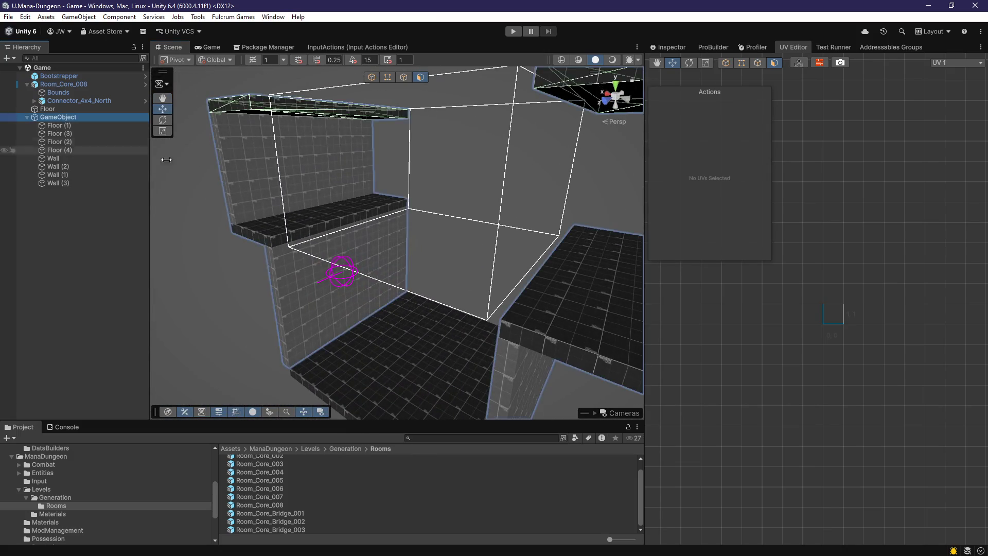
# Duplicate the corner wall group and keep handle orientation set to Global
pyautogui.moveTo(490, 254); pyautogui.dragTo(481, 240)
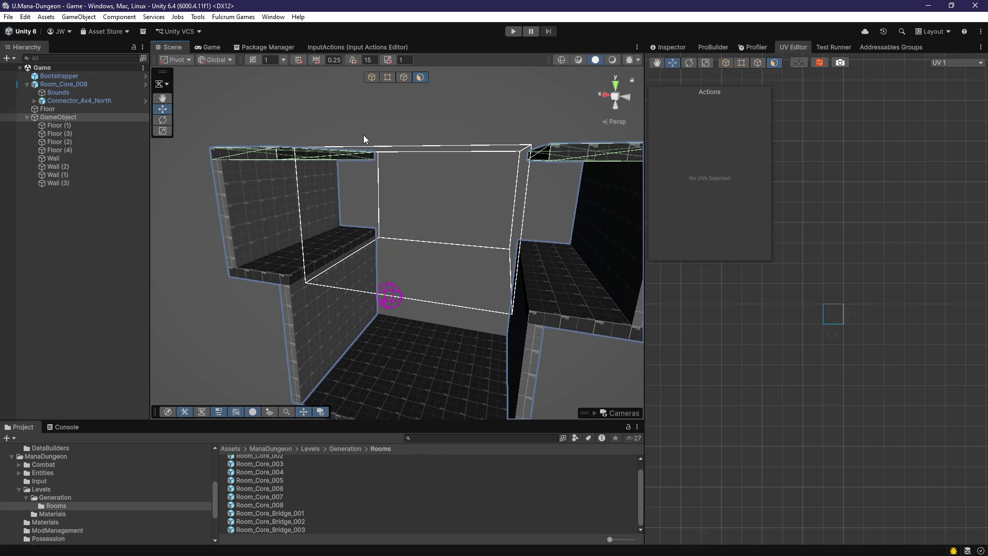
pyautogui.hotkey('ctrl', 'd')
pyautogui.press('f')
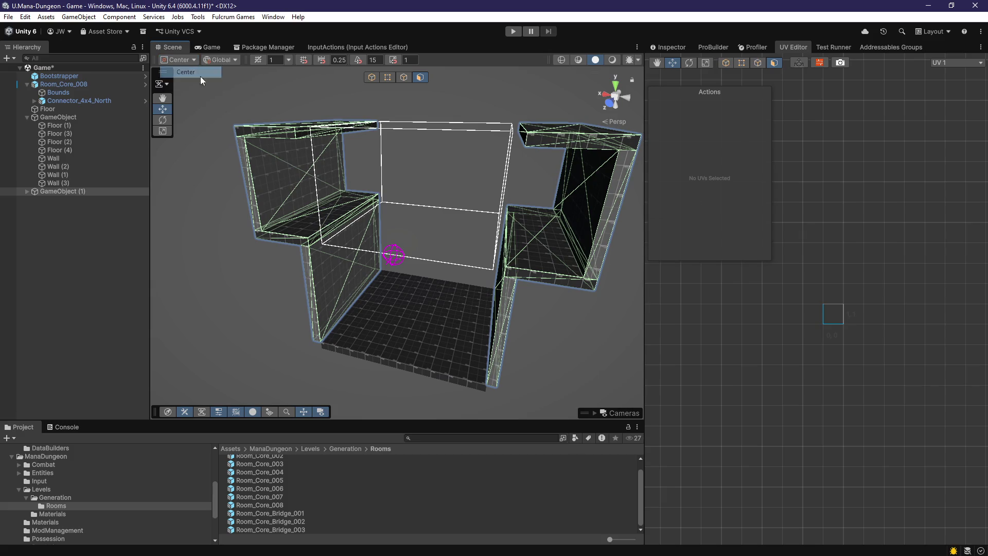
pyautogui.click(231, 74)
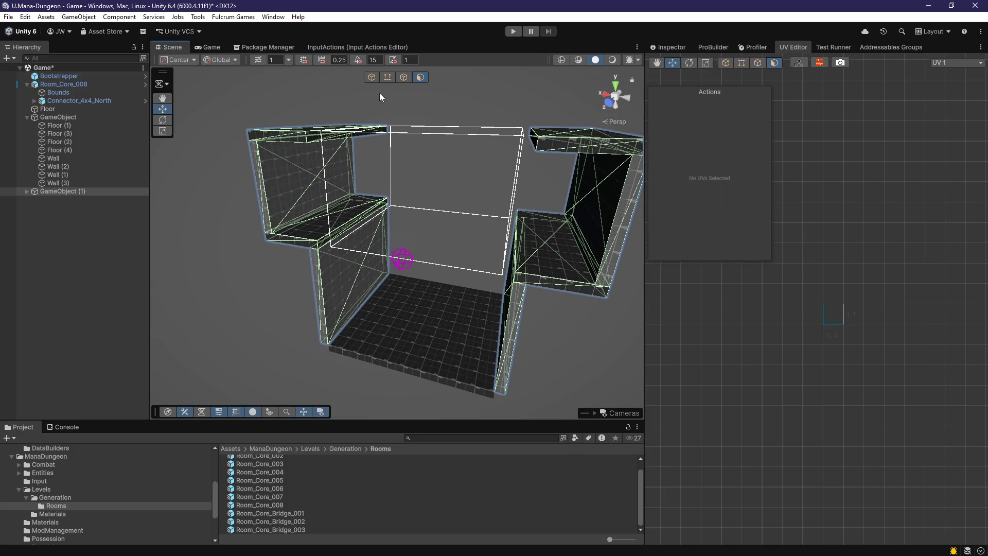
pyautogui.moveTo(430, 151); pyautogui.dragTo(437, 201)
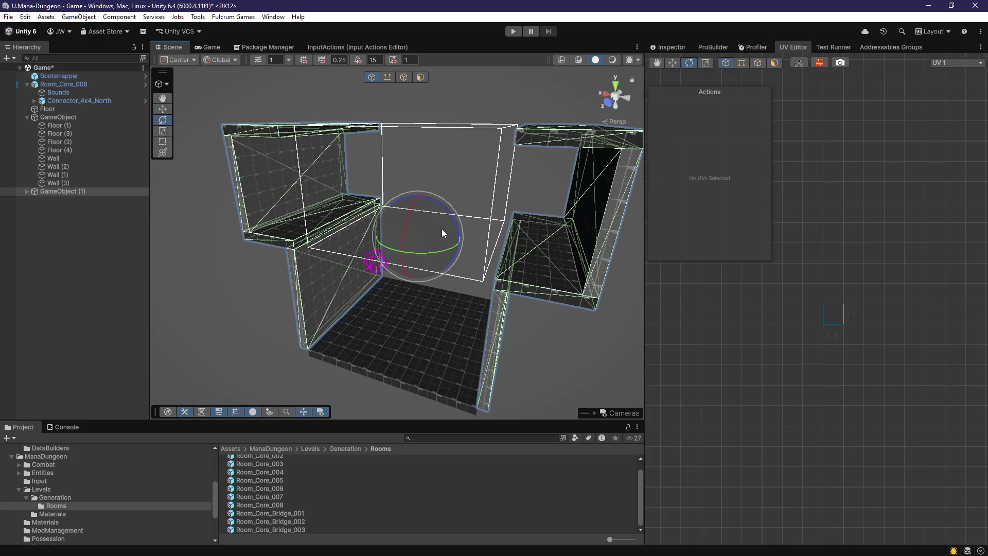
pyautogui.moveTo(476, 261)
pyautogui.mouseDown()
pyautogui.moveTo(468, 286)
pyautogui.moveTo(415, 280)
pyautogui.moveTo(421, 305)
pyautogui.moveTo(414, 286)
pyautogui.moveTo(435, 271)
pyautogui.mouseUp()
pyautogui.scroll(3, 468, 285)
# Move and rotate the new corner section into place facing inward
pyautogui.press('w')
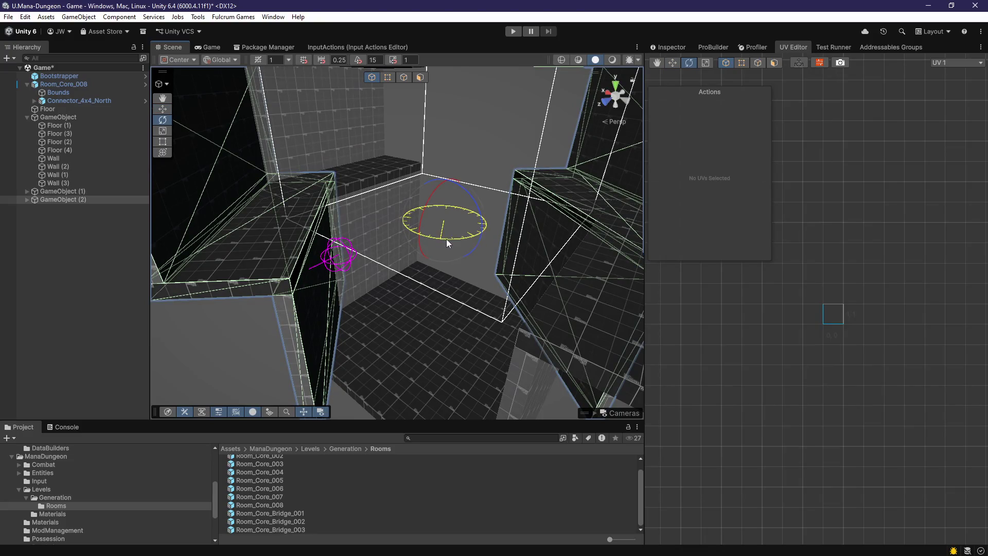
pyautogui.moveTo(446, 239); pyautogui.dragTo(479, 244)
pyautogui.scroll(-5, 494, 245)
pyautogui.press('w')
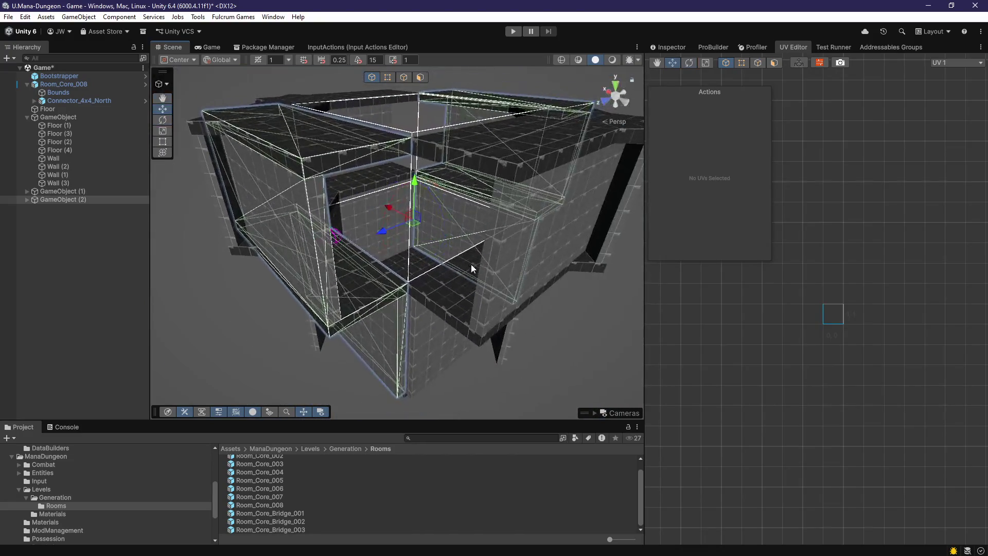
pyautogui.press('e')
pyautogui.moveTo(442, 242)
pyautogui.mouseDown()
pyautogui.moveTo(468, 245)
pyautogui.moveTo(443, 257)
pyautogui.moveTo(326, 269)
pyautogui.moveTo(202, 247)
pyautogui.moveTo(277, 259)
pyautogui.moveTo(399, 255)
pyautogui.moveTo(498, 218)
pyautogui.moveTo(488, 194)
pyautogui.moveTo(461, 232)
pyautogui.moveTo(386, 233)
pyautogui.moveTo(228, 279)
pyautogui.moveTo(356, 295)
pyautogui.moveTo(319, 326)
pyautogui.moveTo(265, 326)
pyautogui.moveTo(386, 344)
pyautogui.moveTo(276, 348)
pyautogui.moveTo(284, 350)
pyautogui.mouseUp()
pyautogui.scroll(6, 422, 260)
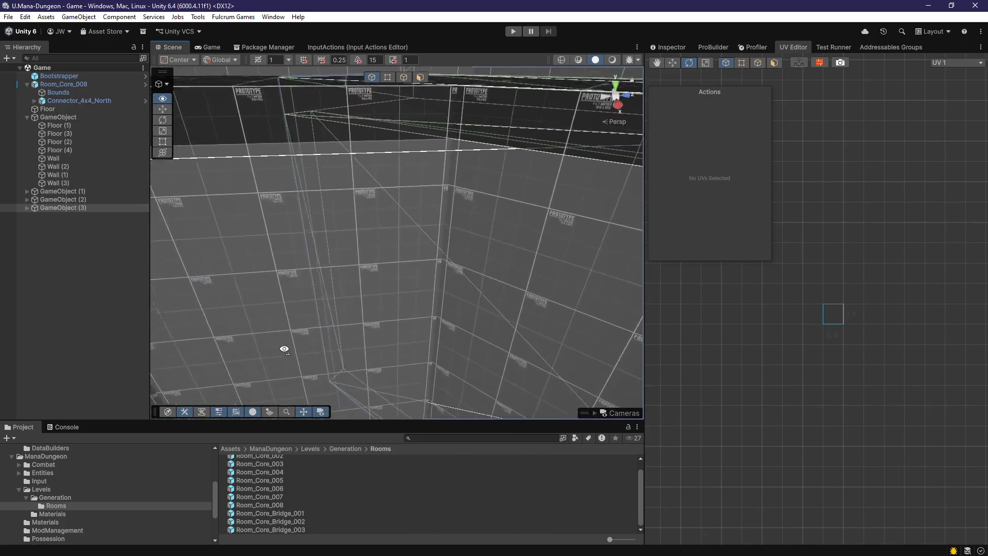
# Inspect Floor (1) and Floor (3), then delete the central overlapping floor slab
pyautogui.moveTo(273, 307)
pyautogui.mouseDown()
pyautogui.moveTo(276, 255)
pyautogui.moveTo(287, 344)
pyautogui.moveTo(401, 360)
pyautogui.moveTo(864, 339)
pyautogui.moveTo(866, 325)
pyautogui.moveTo(799, 313)
pyautogui.moveTo(572, 326)
pyautogui.moveTo(693, 374)
pyautogui.moveTo(335, 341)
pyautogui.moveTo(417, 322)
pyautogui.moveTo(330, 288)
pyautogui.moveTo(316, 302)
pyautogui.moveTo(293, 152)
pyautogui.moveTo(272, 315)
pyautogui.moveTo(348, 282)
pyautogui.mouseUp()
pyautogui.click(348, 282)
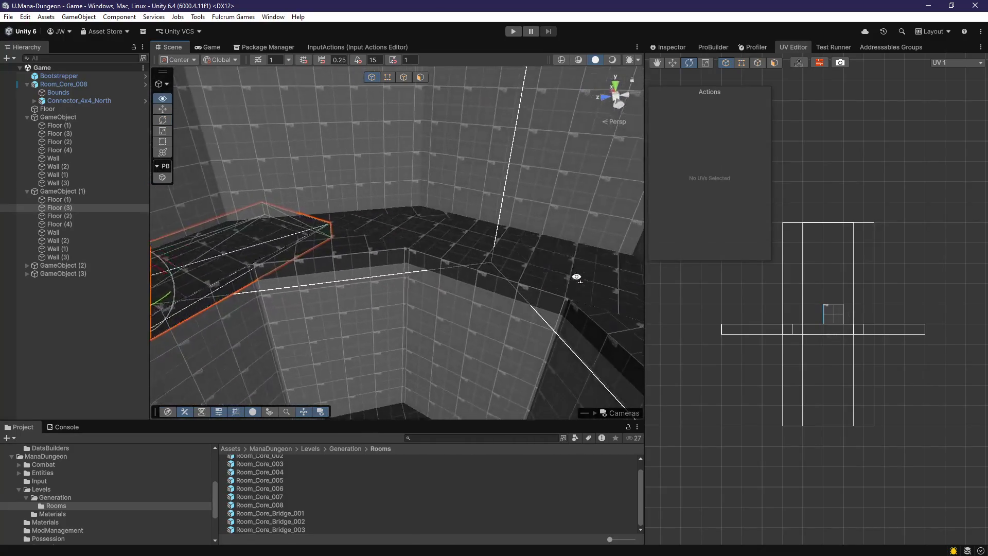
pyautogui.click(49, 125)
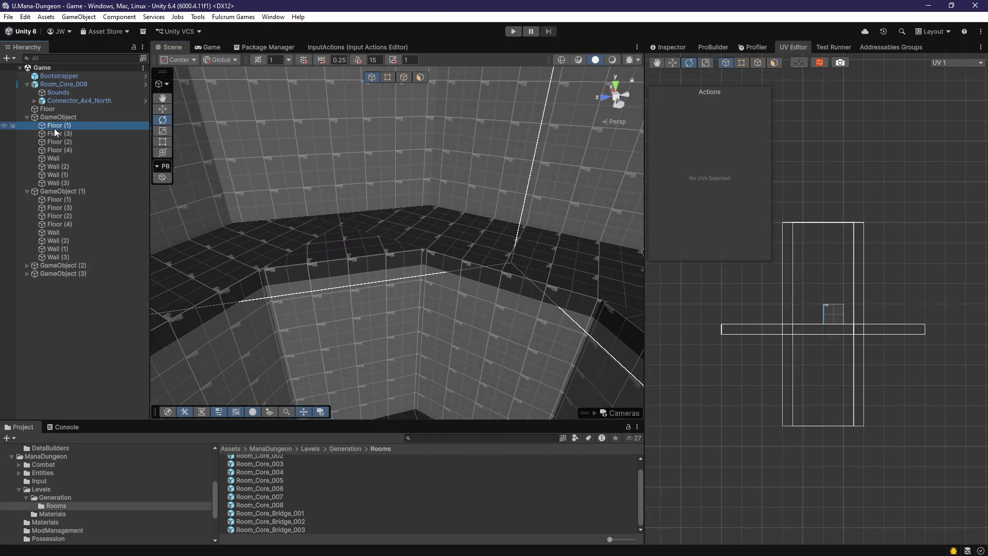
pyautogui.moveTo(264, 217)
pyautogui.mouseDown()
pyautogui.moveTo(615, 234)
pyautogui.moveTo(746, 223)
pyautogui.moveTo(720, 225)
pyautogui.mouseUp()
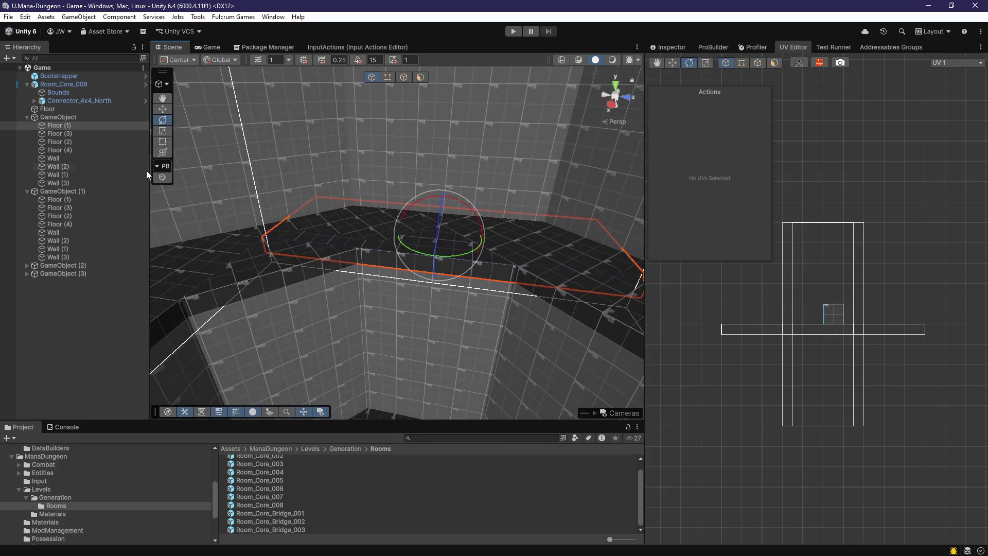
pyautogui.click(75, 134)
pyautogui.moveTo(329, 257)
pyautogui.mouseDown()
pyautogui.moveTo(478, 255)
pyautogui.moveTo(419, 265)
pyautogui.moveTo(170, 258)
pyautogui.moveTo(123, 278)
pyautogui.moveTo(209, 265)
pyautogui.moveTo(201, 250)
pyautogui.mouseUp()
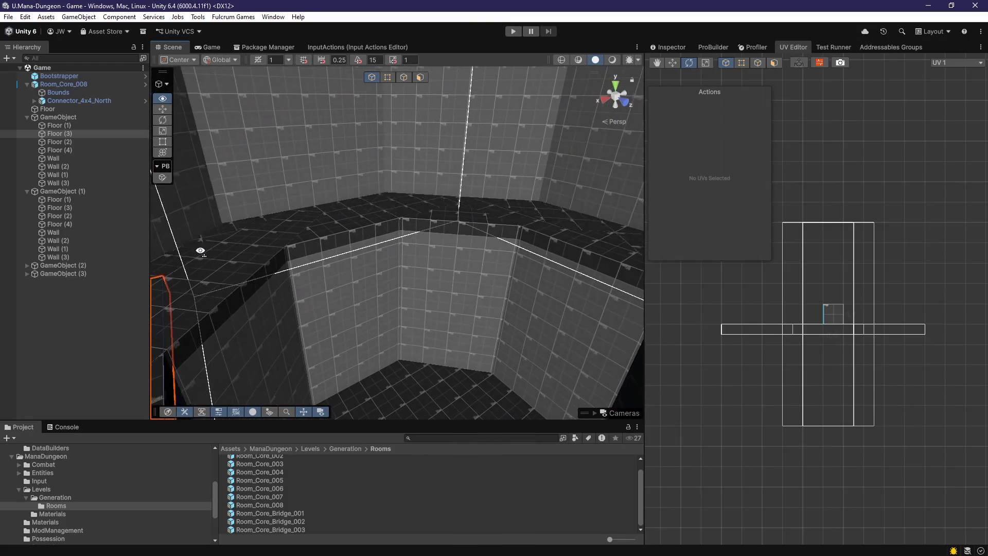
pyautogui.click(529, 230)
pyautogui.click(440, 229)
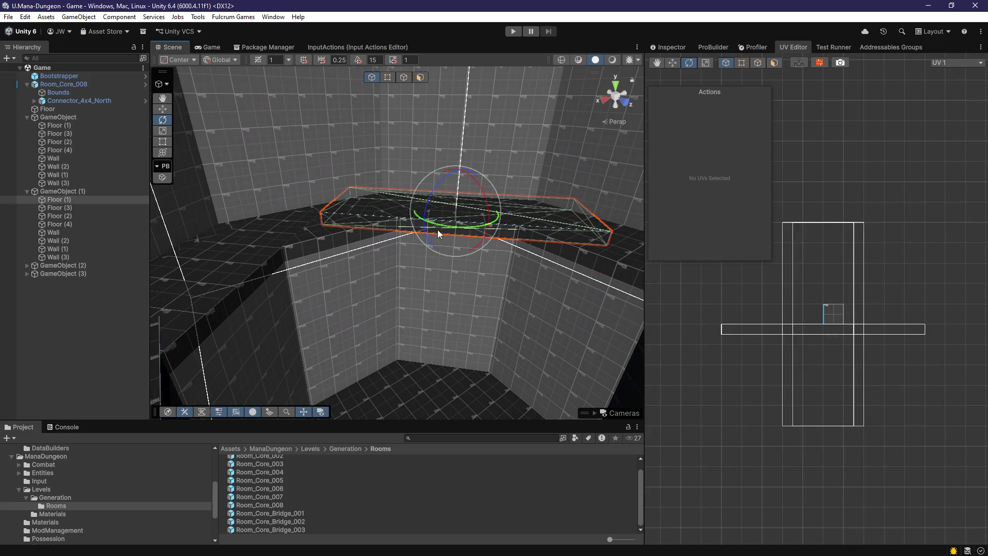
pyautogui.press('Delete')
# Delete another overlapping Floor (3) and the dark Floor (1) ledge, then check the remaining floors
pyautogui.moveTo(252, 246)
pyautogui.mouseDown()
pyautogui.moveTo(313, 267)
pyautogui.moveTo(288, 301)
pyautogui.moveTo(410, 260)
pyautogui.moveTo(392, 291)
pyautogui.moveTo(202, 365)
pyautogui.moveTo(468, 329)
pyautogui.moveTo(410, 331)
pyautogui.moveTo(293, 291)
pyautogui.mouseUp()
pyautogui.click(468, 328)
pyautogui.press('Delete')
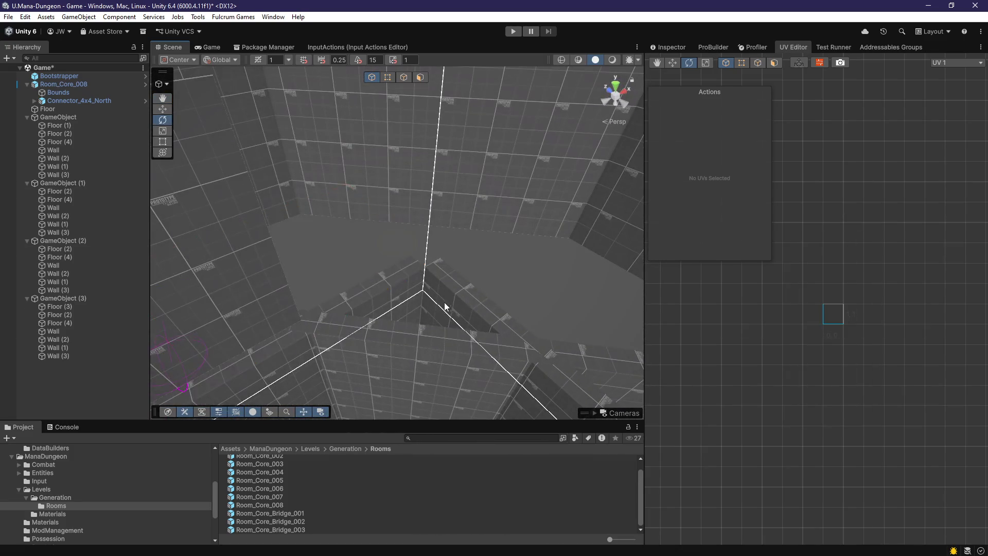
pyautogui.moveTo(447, 301); pyautogui.dragTo(170, 278)
pyautogui.click(311, 281)
pyautogui.press('Delete')
pyautogui.moveTo(366, 316)
pyautogui.mouseDown()
pyautogui.moveTo(264, 297)
pyautogui.moveTo(336, 317)
pyautogui.moveTo(165, 364)
pyautogui.moveTo(161, 379)
pyautogui.moveTo(194, 371)
pyautogui.moveTo(88, 332)
pyautogui.moveTo(71, 311)
pyautogui.moveTo(31, 303)
pyautogui.mouseUp()
pyautogui.moveTo(463, 299); pyautogui.dragTo(386, 303)
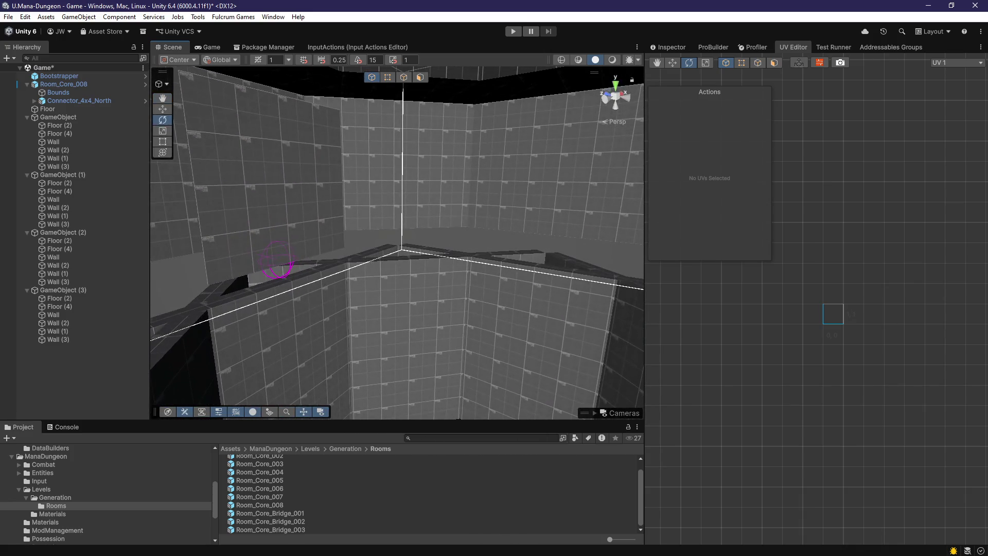
pyautogui.moveTo(568, 312)
pyautogui.mouseDown()
pyautogui.moveTo(432, 338)
pyautogui.moveTo(391, 324)
pyautogui.moveTo(520, 371)
pyautogui.moveTo(566, 360)
pyautogui.moveTo(411, 115)
pyautogui.mouseUp()
# Push the first wall's narrow end face outward to lengthen it
pyautogui.click(519, 291)
pyautogui.moveTo(518, 291)
pyautogui.mouseDown()
pyautogui.moveTo(494, 334)
pyautogui.moveTo(475, 345)
pyautogui.moveTo(391, 319)
pyautogui.mouseUp()
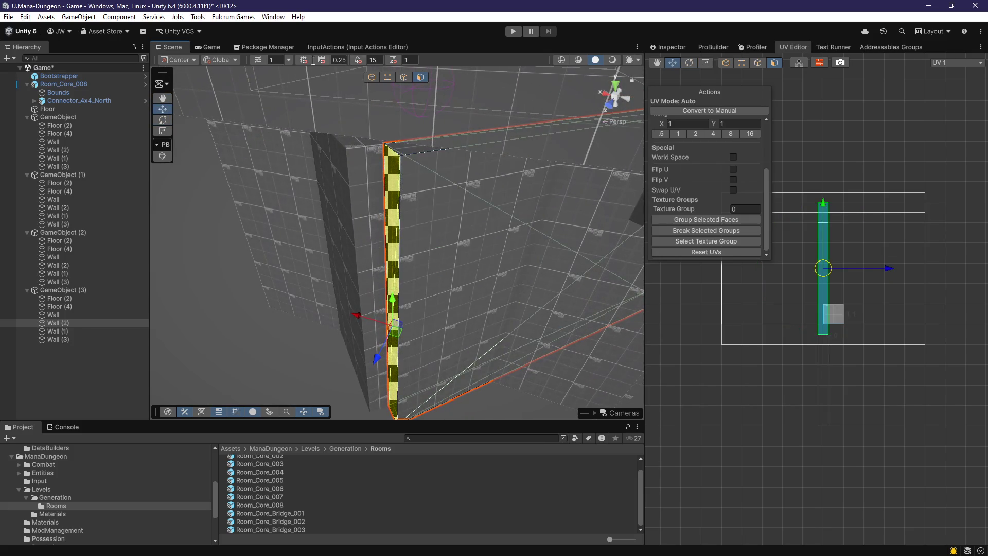
pyautogui.moveTo(346, 229)
pyautogui.mouseDown()
pyautogui.moveTo(416, 274)
pyautogui.moveTo(470, 246)
pyautogui.mouseUp()
pyautogui.moveTo(534, 236)
pyautogui.mouseDown()
pyautogui.moveTo(367, 292)
pyautogui.moveTo(453, 323)
pyautogui.moveTo(474, 310)
pyautogui.mouseUp()
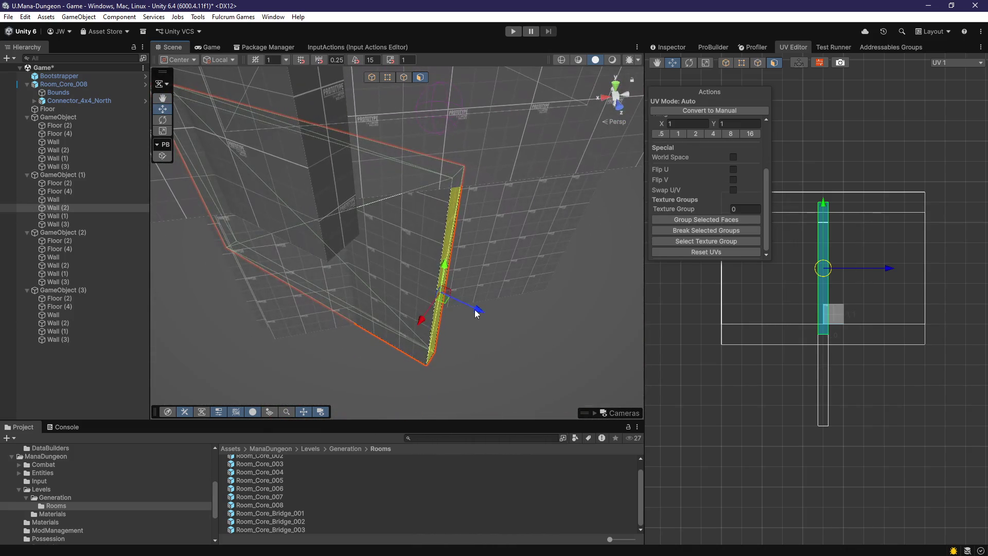
pyautogui.click(378, 280)
pyautogui.moveTo(366, 287)
pyautogui.mouseDown()
pyautogui.moveTo(440, 298)
pyautogui.moveTo(412, 280)
pyautogui.moveTo(427, 288)
pyautogui.moveTo(437, 264)
pyautogui.moveTo(491, 245)
pyautogui.moveTo(384, 306)
pyautogui.moveTo(427, 313)
pyautogui.moveTo(446, 332)
pyautogui.mouseUp()
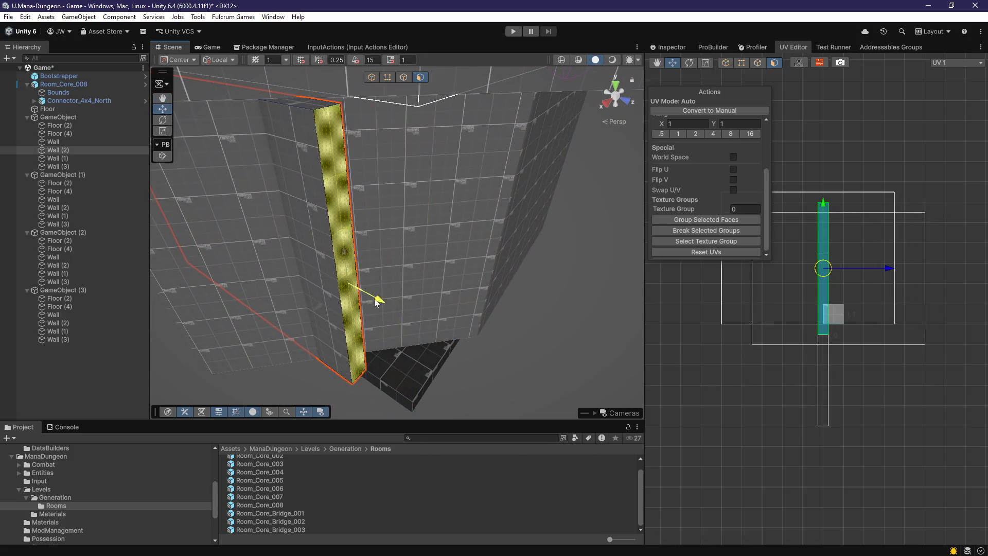
pyautogui.moveTo(330, 286)
pyautogui.mouseDown()
pyautogui.moveTo(419, 324)
pyautogui.moveTo(462, 307)
pyautogui.mouseUp()
pyautogui.moveTo(538, 247)
pyautogui.mouseDown()
pyautogui.moveTo(433, 302)
pyautogui.moveTo(357, 258)
pyautogui.moveTo(313, 298)
pyautogui.mouseUp()
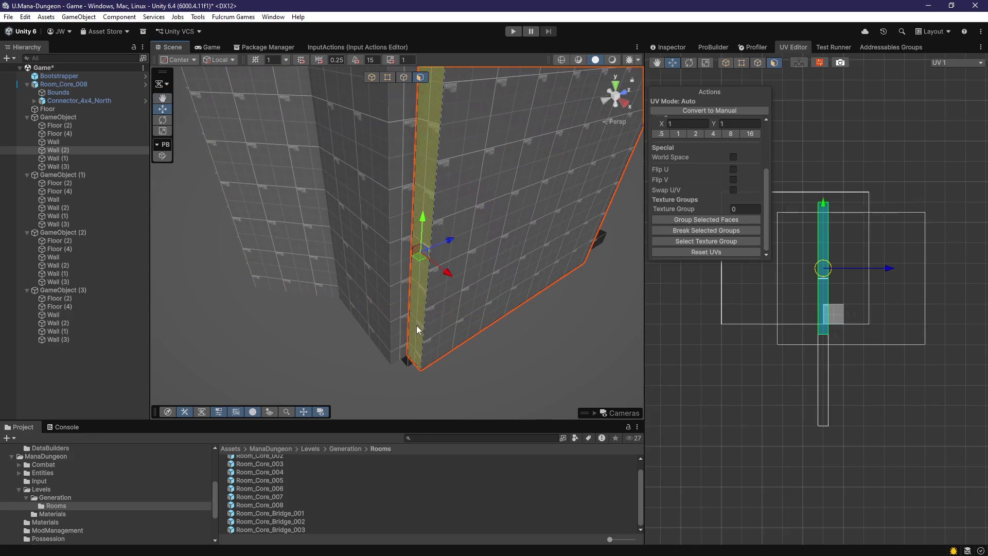
pyautogui.moveTo(446, 270); pyautogui.dragTo(542, 199)
pyautogui.moveTo(403, 269)
pyautogui.mouseDown()
pyautogui.moveTo(415, 290)
pyautogui.moveTo(511, 270)
pyautogui.mouseUp()
# Select the end strips and faces of the adjoining walls at the next corners
pyautogui.moveTo(383, 247)
pyautogui.mouseDown()
pyautogui.moveTo(374, 245)
pyautogui.moveTo(424, 313)
pyautogui.mouseUp()
pyautogui.click(477, 295)
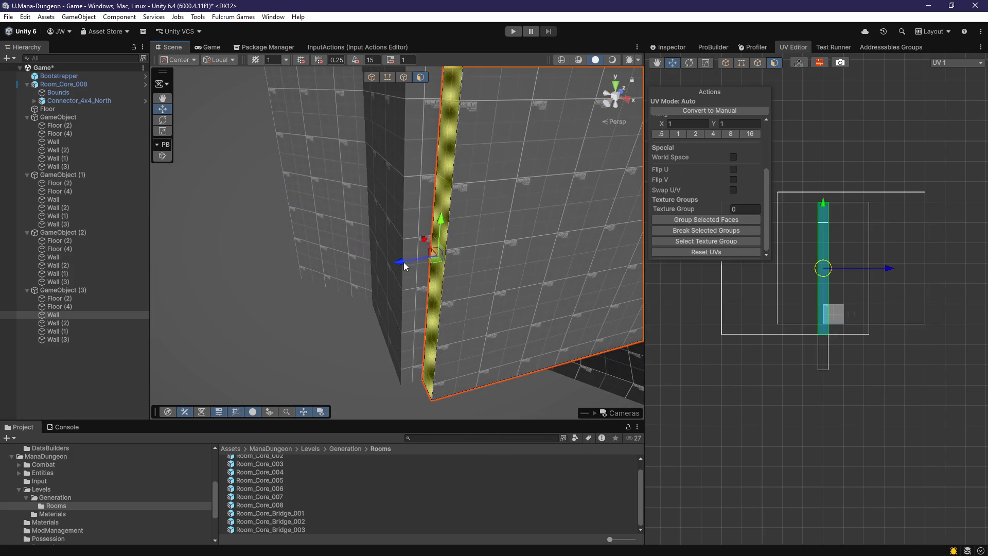
pyautogui.moveTo(546, 259)
pyautogui.mouseDown()
pyautogui.moveTo(467, 281)
pyautogui.moveTo(443, 304)
pyautogui.moveTo(359, 232)
pyautogui.moveTo(459, 286)
pyautogui.moveTo(376, 331)
pyautogui.mouseUp()
pyautogui.click(442, 304)
pyautogui.click(377, 332)
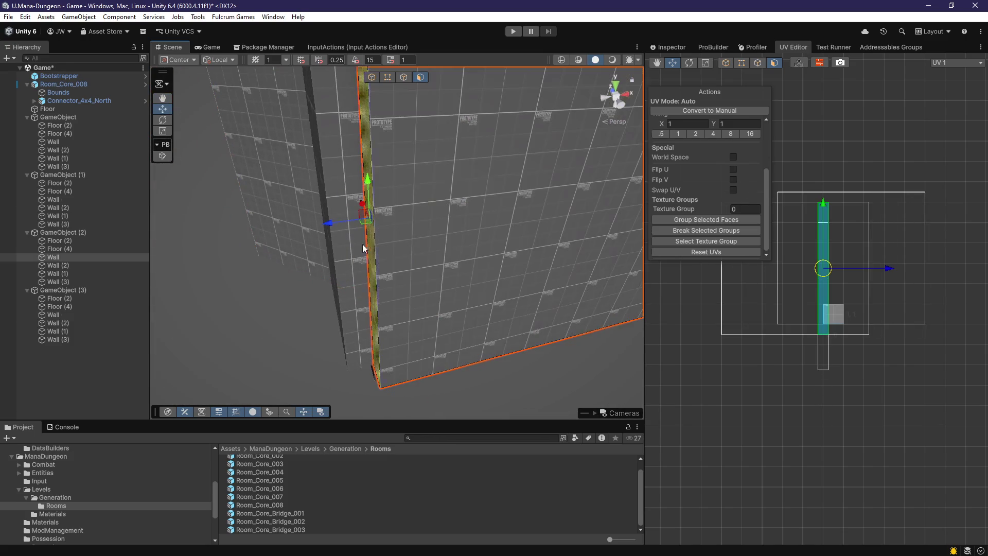
pyautogui.moveTo(516, 218)
pyautogui.mouseDown()
pyautogui.moveTo(465, 260)
pyautogui.moveTo(394, 295)
pyautogui.moveTo(468, 249)
pyautogui.moveTo(453, 254)
pyautogui.mouseUp()
pyautogui.click(393, 295)
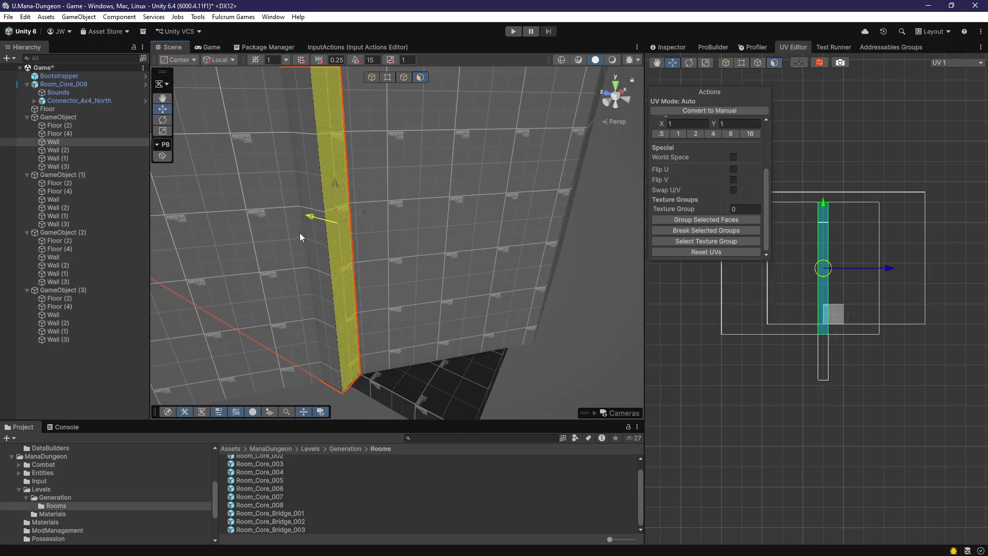
pyautogui.moveTo(287, 238); pyautogui.dragTo(401, 315)
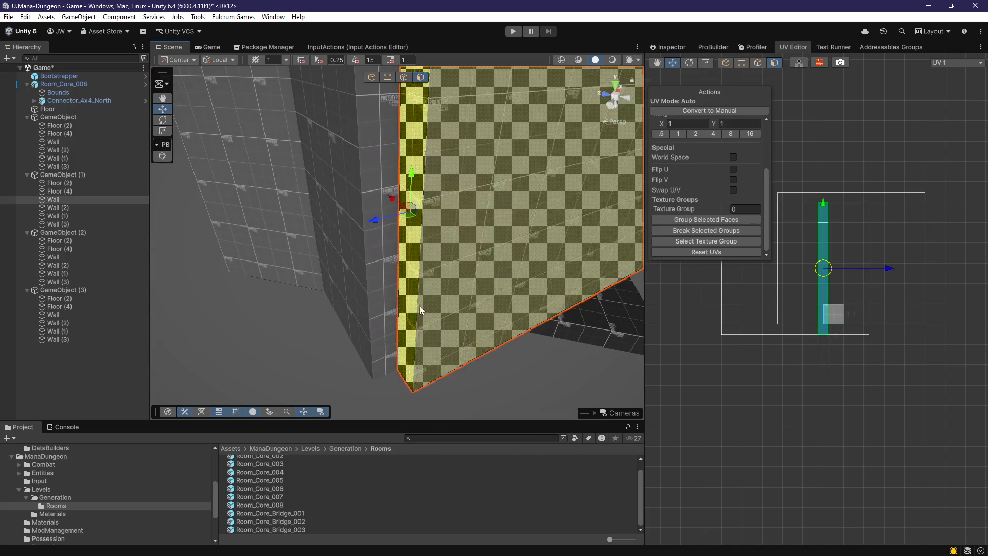
pyautogui.moveTo(378, 225)
pyautogui.mouseDown()
pyautogui.moveTo(542, 192)
pyautogui.moveTo(431, 286)
pyautogui.mouseUp()
# Extend the fourth section's Wall end face to close the gap beside Wall (2)
pyautogui.click(431, 290)
pyautogui.press('f')
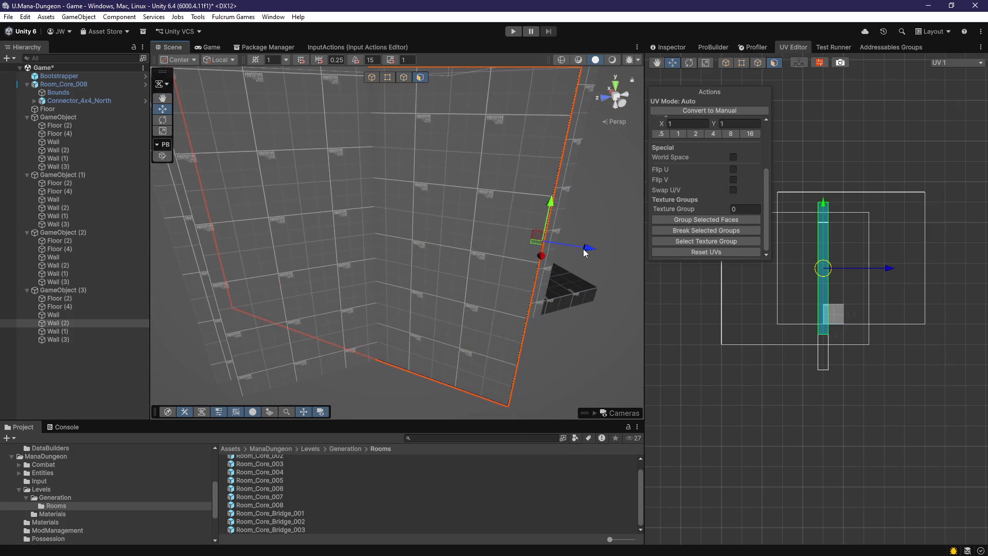
pyautogui.moveTo(404, 251); pyautogui.dragTo(377, 310)
pyautogui.click(378, 309)
pyautogui.moveTo(341, 242)
pyautogui.mouseDown()
pyautogui.moveTo(540, 202)
pyautogui.moveTo(439, 256)
pyautogui.mouseUp()
pyautogui.click(422, 289)
pyautogui.moveTo(422, 289)
pyautogui.mouseDown()
pyautogui.moveTo(435, 258)
pyautogui.moveTo(319, 206)
pyautogui.moveTo(331, 255)
pyautogui.moveTo(344, 223)
pyautogui.moveTo(319, 276)
pyautogui.moveTo(368, 303)
pyautogui.moveTo(463, 242)
pyautogui.moveTo(375, 324)
pyautogui.moveTo(430, 335)
pyautogui.moveTo(407, 312)
pyautogui.moveTo(310, 346)
pyautogui.moveTo(426, 331)
pyautogui.moveTo(277, 324)
pyautogui.moveTo(194, 309)
pyautogui.moveTo(378, 314)
pyautogui.moveTo(367, 304)
pyautogui.moveTo(422, 287)
pyautogui.moveTo(404, 307)
pyautogui.moveTo(449, 303)
pyautogui.moveTo(359, 282)
pyautogui.moveTo(408, 248)
pyautogui.mouseUp()
# Select Wall (2) of the second section and frame Floor (2) from inside the room
pyautogui.click(422, 287)
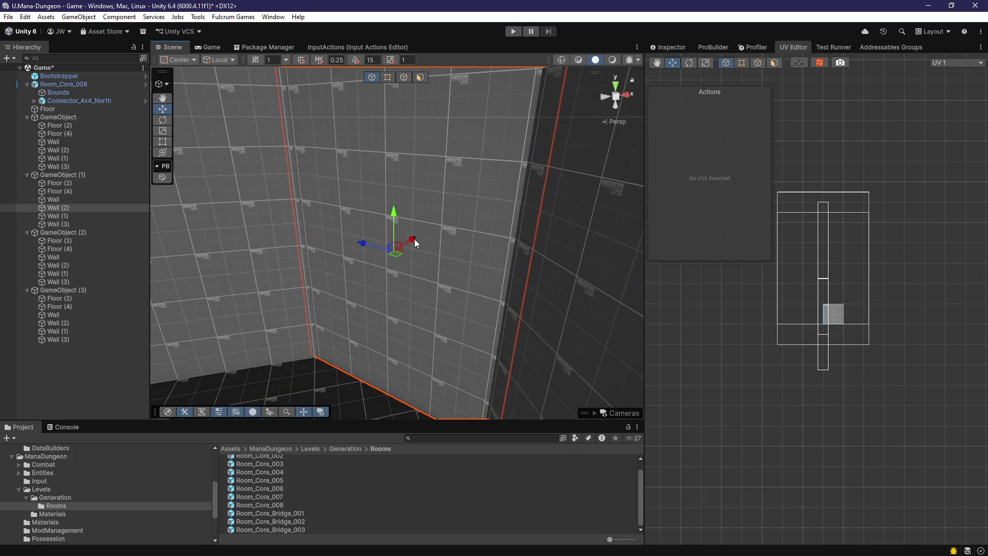
pyautogui.moveTo(391, 291)
pyautogui.mouseDown()
pyautogui.moveTo(353, 265)
pyautogui.moveTo(369, 302)
pyautogui.moveTo(377, 263)
pyautogui.moveTo(319, 302)
pyautogui.moveTo(540, 352)
pyautogui.moveTo(532, 342)
pyautogui.moveTo(674, 283)
pyautogui.moveTo(715, 306)
pyautogui.moveTo(530, 306)
pyautogui.mouseUp()
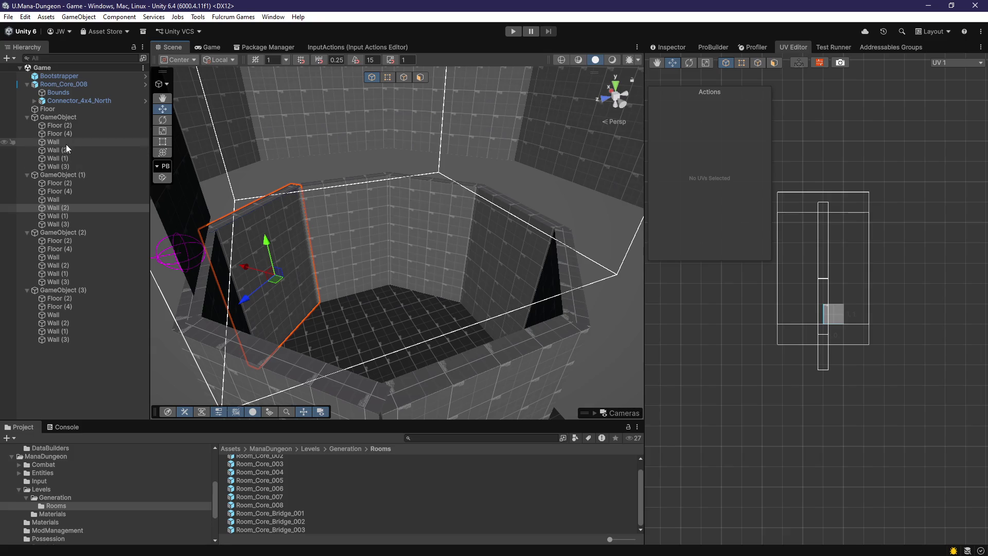
pyautogui.doubleClick(84, 125)
pyautogui.moveTo(403, 216)
pyautogui.mouseDown()
pyautogui.moveTo(416, 374)
pyautogui.moveTo(391, 330)
pyautogui.mouseUp()
pyautogui.scroll(-5, 391, 329)
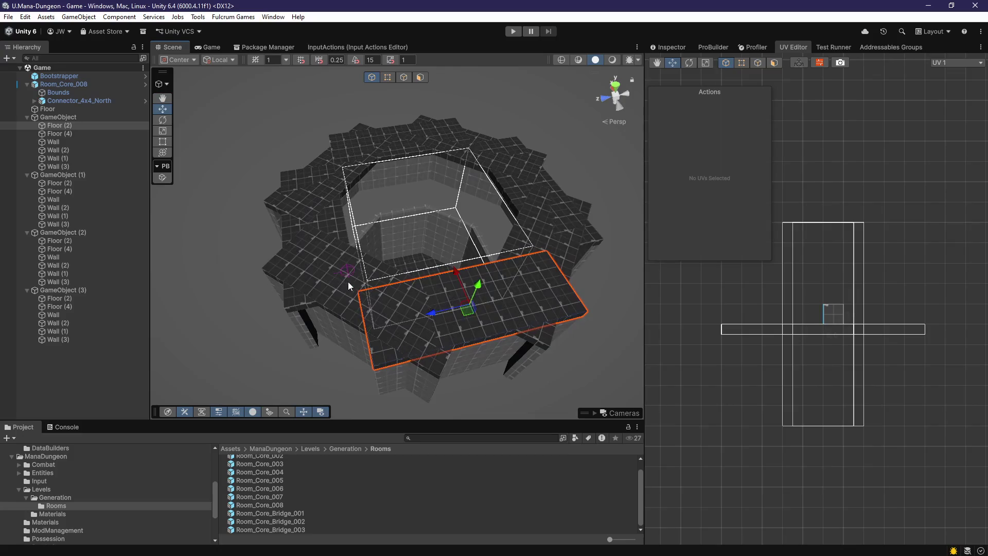
# Delete the three duplicate Floor (2) slabs and the extra Floor (4) slab
pyautogui.click(528, 222)
pyautogui.press('Delete')
pyautogui.click(535, 200)
pyautogui.press('Delete')
pyautogui.click(505, 165)
pyautogui.press('Delete')
pyautogui.click(388, 142)
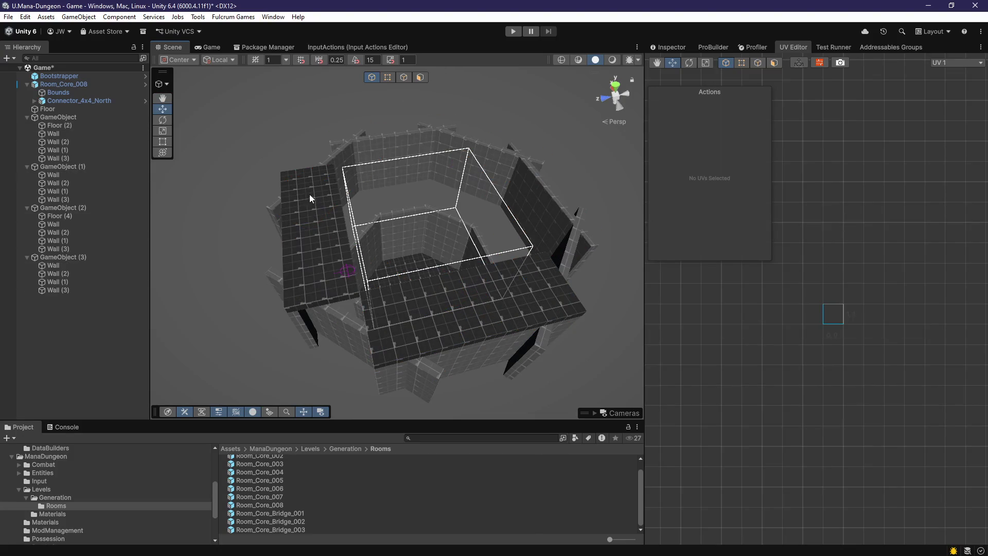
pyautogui.press('Delete')
pyautogui.moveTo(310, 196)
pyautogui.mouseDown()
pyautogui.moveTo(403, 315)
pyautogui.moveTo(587, 315)
pyautogui.moveTo(448, 326)
pyautogui.moveTo(464, 300)
pyautogui.moveTo(413, 88)
pyautogui.mouseUp()
pyautogui.click(588, 315)
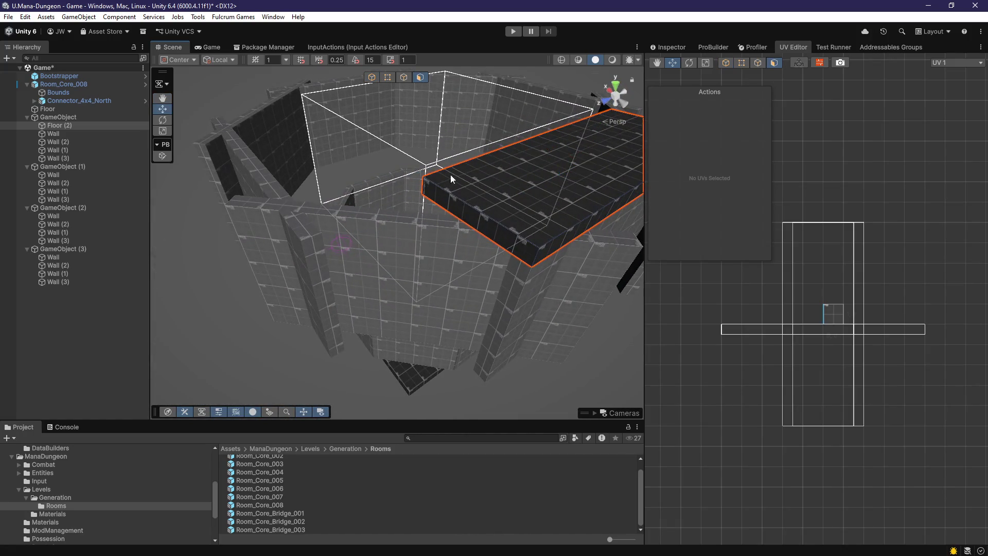
pyautogui.click(499, 322)
pyautogui.moveTo(499, 322)
pyautogui.mouseDown()
pyautogui.moveTo(378, 335)
pyautogui.moveTo(332, 326)
pyautogui.moveTo(394, 325)
pyautogui.mouseUp()
pyautogui.moveTo(484, 349)
pyautogui.mouseDown()
pyautogui.moveTo(380, 336)
pyautogui.moveTo(429, 341)
pyautogui.moveTo(442, 361)
pyautogui.mouseUp()
pyautogui.click(379, 336)
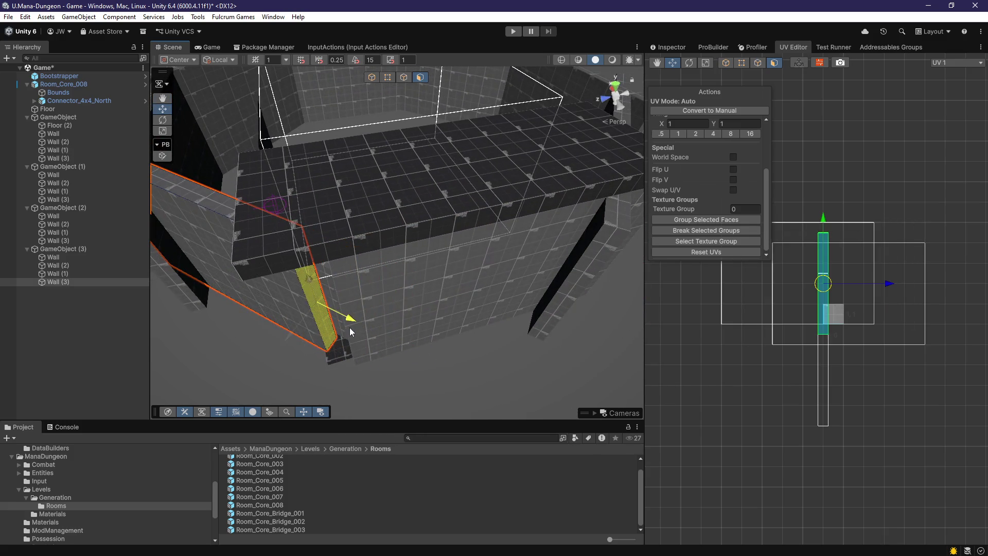
pyautogui.moveTo(381, 344)
pyautogui.mouseDown()
pyautogui.moveTo(323, 331)
pyautogui.moveTo(462, 350)
pyautogui.mouseUp()
pyautogui.click(320, 326)
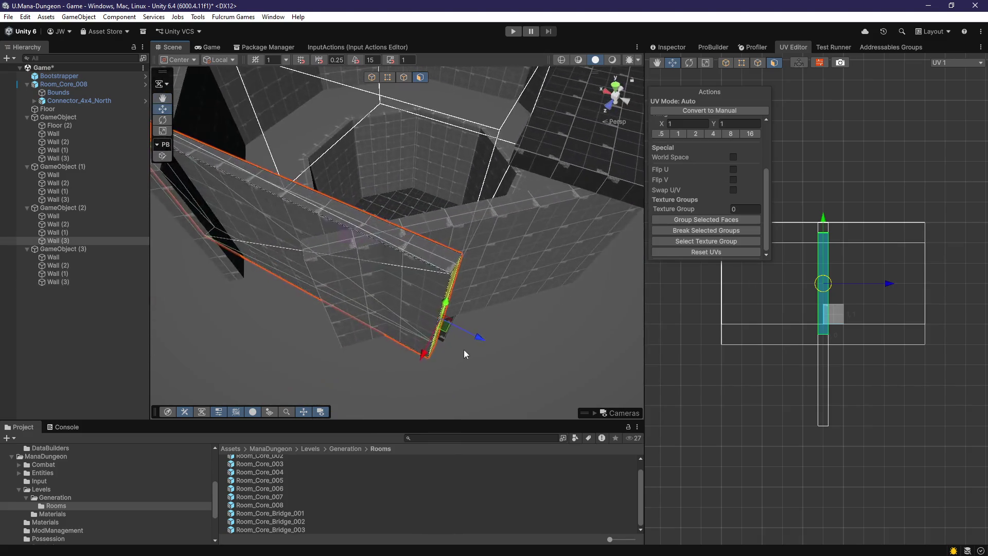
pyautogui.moveTo(405, 307)
pyautogui.mouseDown()
pyautogui.moveTo(430, 326)
pyautogui.moveTo(434, 314)
pyautogui.mouseUp()
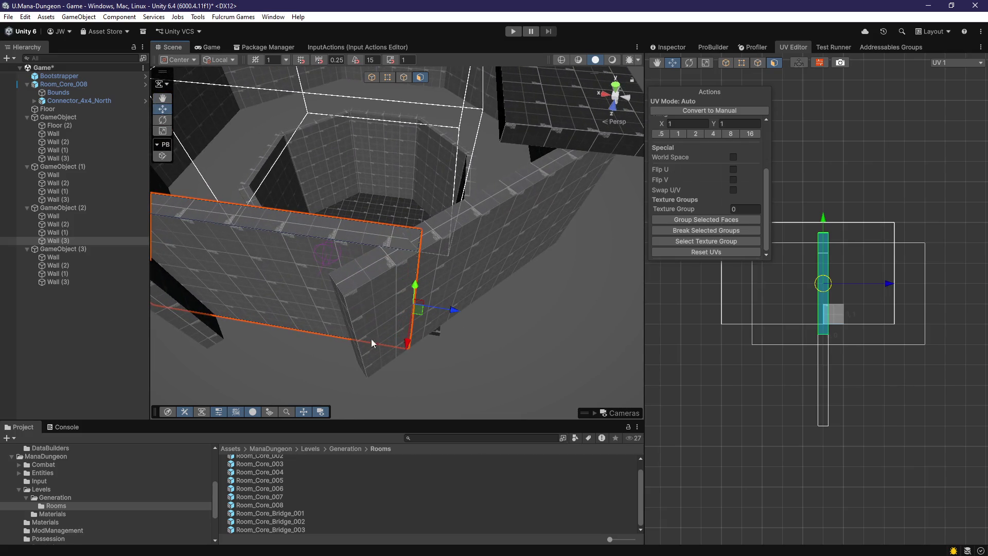
pyautogui.click(355, 335)
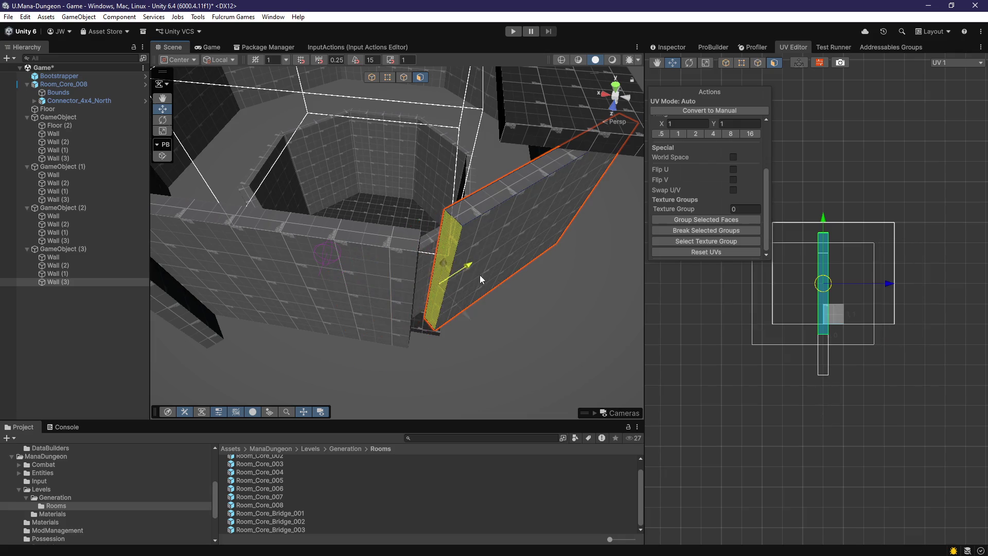
pyautogui.moveTo(399, 327)
pyautogui.mouseDown()
pyautogui.moveTo(388, 317)
pyautogui.moveTo(441, 304)
pyautogui.moveTo(547, 363)
pyautogui.mouseUp()
pyautogui.click(388, 317)
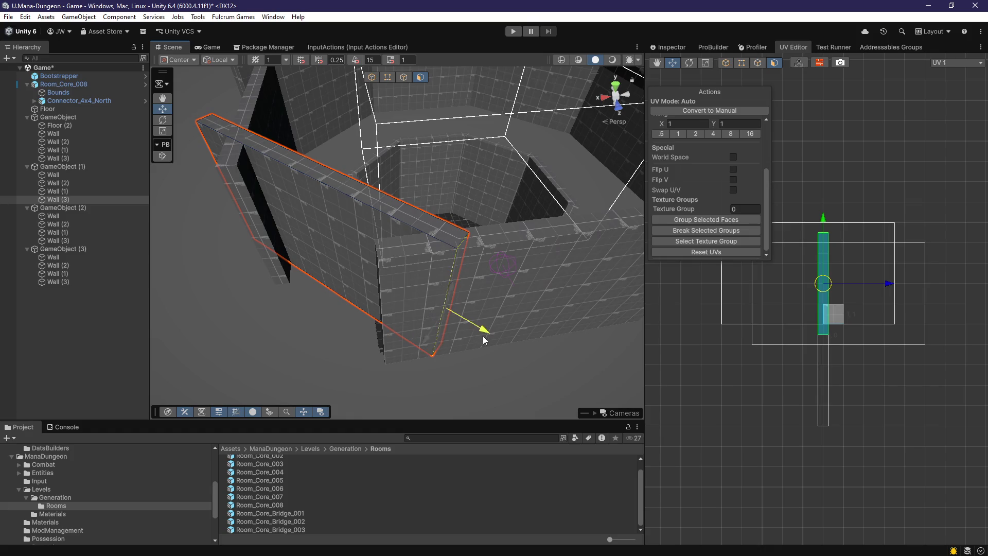
pyautogui.moveTo(374, 325)
pyautogui.mouseDown()
pyautogui.moveTo(514, 279)
pyautogui.moveTo(360, 324)
pyautogui.moveTo(427, 372)
pyautogui.moveTo(391, 361)
pyautogui.moveTo(502, 364)
pyautogui.moveTo(435, 340)
pyautogui.mouseUp()
pyautogui.click(419, 313)
pyautogui.click(347, 331)
pyautogui.click(435, 339)
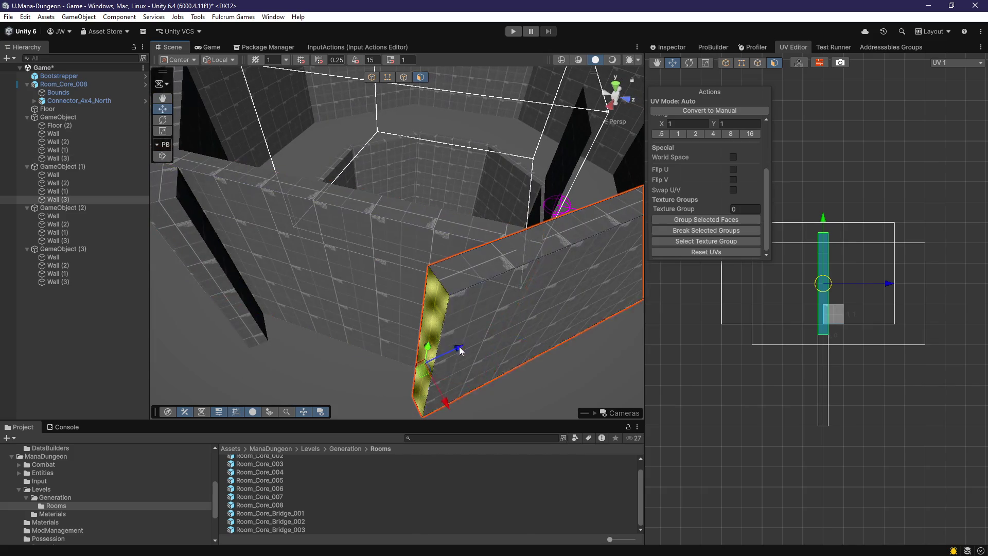
pyautogui.moveTo(527, 324)
pyautogui.mouseDown()
pyautogui.moveTo(437, 341)
pyautogui.moveTo(355, 323)
pyautogui.moveTo(334, 332)
pyautogui.moveTo(377, 335)
pyautogui.mouseUp()
pyautogui.click(355, 323)
pyautogui.keyDown('shift'); pyautogui.click(377, 336); pyautogui.keyUp('shift')
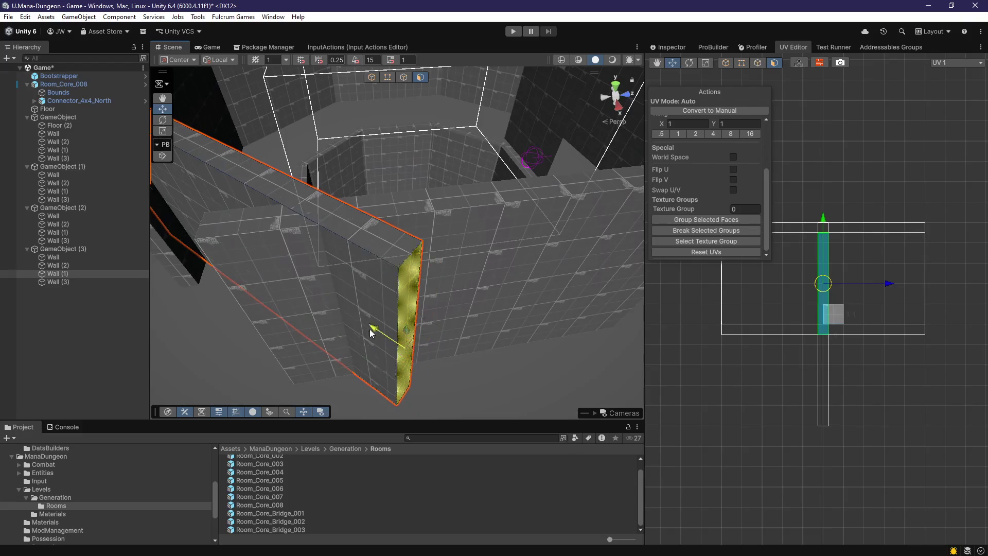
pyautogui.click(306, 299)
pyautogui.moveTo(313, 304)
pyautogui.mouseDown()
pyautogui.moveTo(424, 318)
pyautogui.moveTo(389, 336)
pyautogui.moveTo(464, 295)
pyautogui.moveTo(384, 311)
pyautogui.moveTo(396, 294)
pyautogui.moveTo(415, 326)
pyautogui.mouseUp()
pyautogui.click(461, 297)
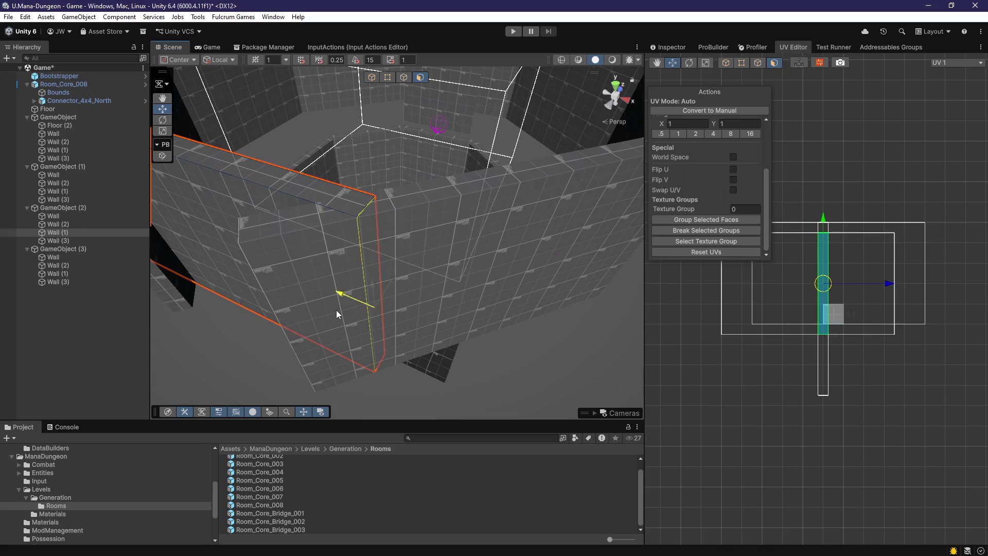
pyautogui.moveTo(331, 308)
pyautogui.mouseDown()
pyautogui.moveTo(414, 317)
pyautogui.moveTo(327, 366)
pyautogui.mouseUp()
pyautogui.click(416, 331)
pyautogui.moveTo(391, 349)
pyautogui.mouseDown()
pyautogui.moveTo(408, 327)
pyautogui.moveTo(428, 343)
pyautogui.mouseUp()
pyautogui.click(422, 329)
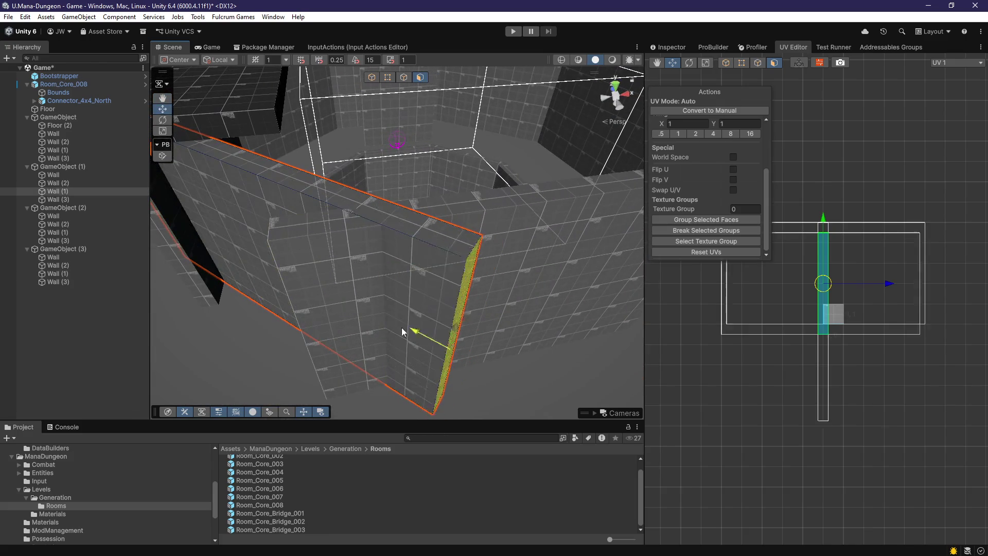
pyautogui.moveTo(355, 322)
pyautogui.mouseDown()
pyautogui.moveTo(375, 309)
pyautogui.moveTo(408, 324)
pyautogui.moveTo(417, 319)
pyautogui.moveTo(392, 311)
pyautogui.moveTo(498, 323)
pyautogui.moveTo(423, 298)
pyautogui.mouseUp()
pyautogui.click(420, 324)
pyautogui.click(392, 311)
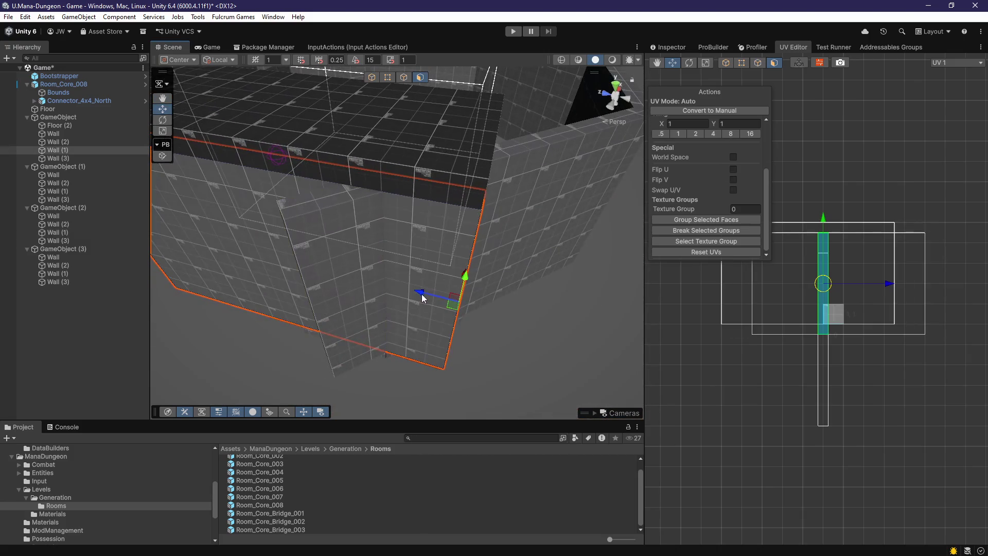
pyautogui.moveTo(319, 310)
pyautogui.mouseDown()
pyautogui.moveTo(403, 306)
pyautogui.moveTo(306, 364)
pyautogui.mouseUp()
pyautogui.click(394, 329)
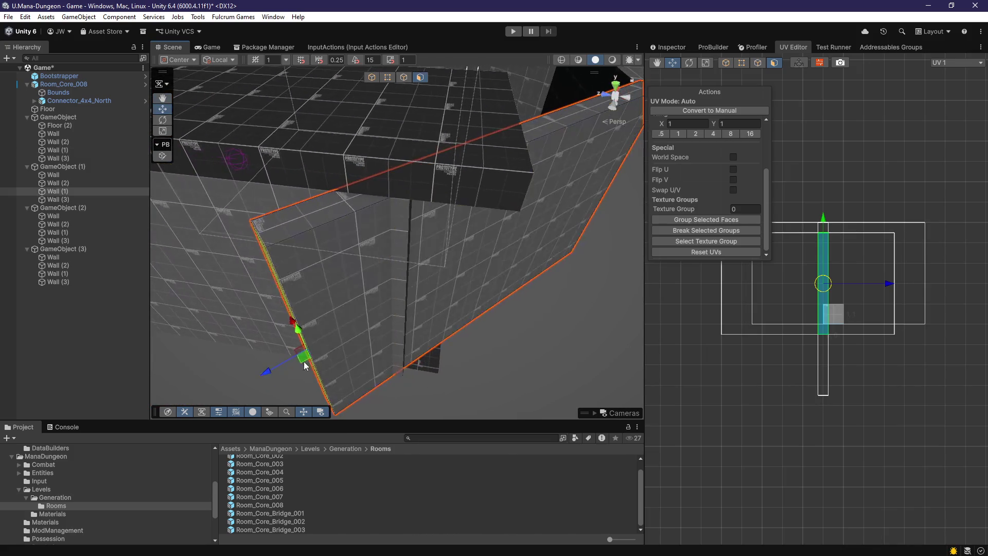
pyautogui.moveTo(370, 325)
pyautogui.mouseDown()
pyautogui.moveTo(309, 298)
pyautogui.moveTo(303, 330)
pyautogui.moveTo(378, 309)
pyautogui.moveTo(397, 286)
pyautogui.moveTo(489, 287)
pyautogui.moveTo(465, 203)
pyautogui.moveTo(505, 219)
pyautogui.moveTo(479, 247)
pyautogui.moveTo(512, 229)
pyautogui.moveTo(485, 299)
pyautogui.mouseUp()
pyautogui.click(308, 298)
# Slide the floor slab along X over the room and select its side face
pyautogui.scroll(-5, 470, 320)
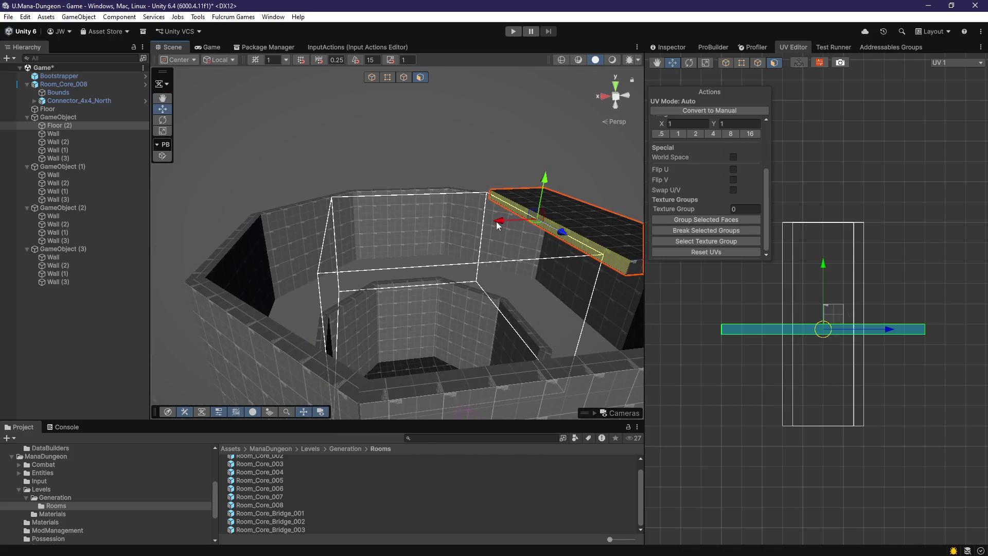
pyautogui.moveTo(497, 225)
pyautogui.mouseDown()
pyautogui.moveTo(232, 255)
pyautogui.moveTo(381, 284)
pyautogui.mouseUp()
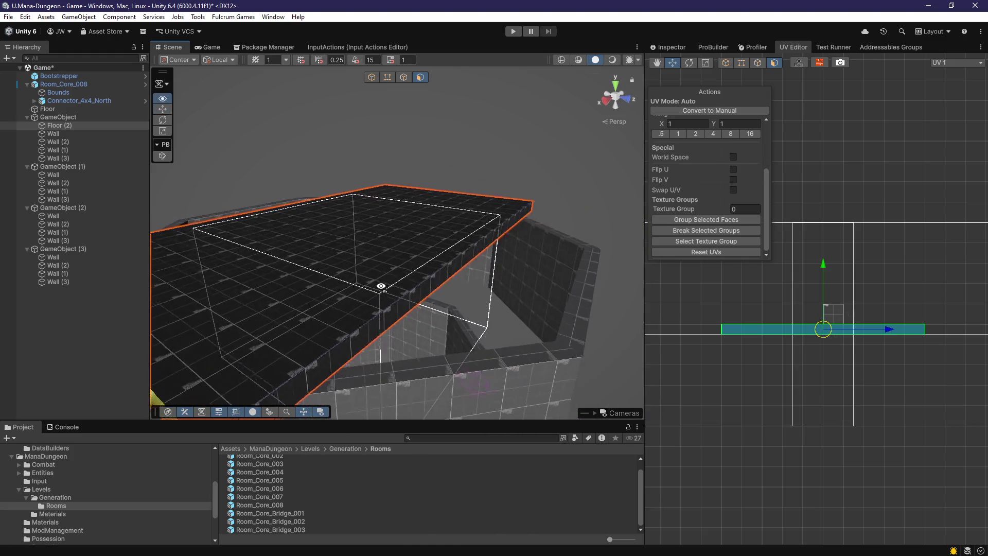
pyautogui.click(381, 270)
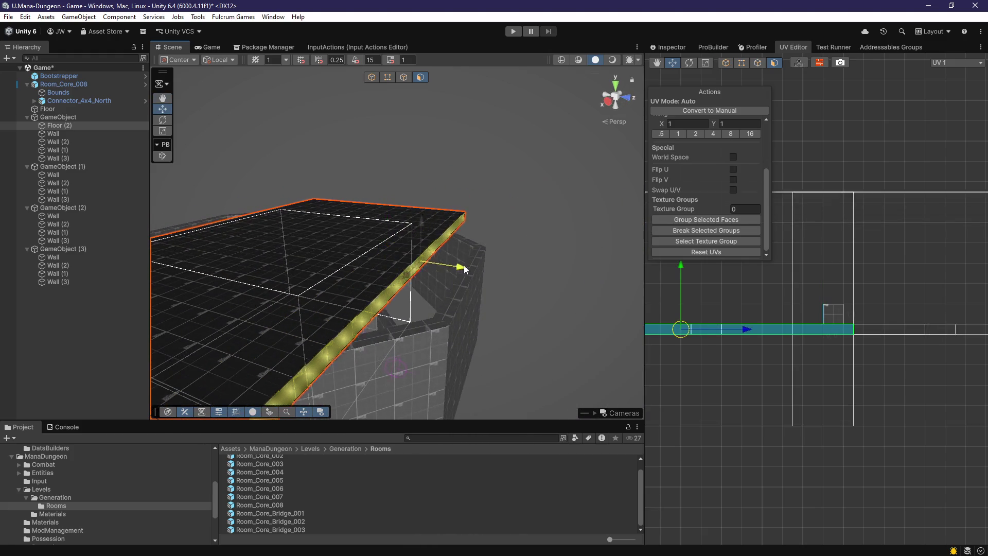
pyautogui.moveTo(518, 280)
pyautogui.mouseDown()
pyautogui.moveTo(379, 289)
pyautogui.moveTo(486, 289)
pyautogui.mouseUp()
pyautogui.moveTo(465, 247)
pyautogui.mouseDown()
pyautogui.moveTo(375, 249)
pyautogui.moveTo(298, 332)
pyautogui.moveTo(509, 342)
pyautogui.moveTo(371, 315)
pyautogui.moveTo(342, 282)
pyautogui.moveTo(350, 344)
pyautogui.moveTo(378, 281)
pyautogui.moveTo(403, 254)
pyautogui.moveTo(372, 218)
pyautogui.mouseUp()
# Duplicate the slab as Floor (3) and lower it to the room's floor level
pyautogui.press('g')
pyautogui.moveTo(372, 279)
pyautogui.mouseDown()
pyautogui.moveTo(386, 338)
pyautogui.moveTo(422, 355)
pyautogui.moveTo(373, 283)
pyautogui.mouseUp()
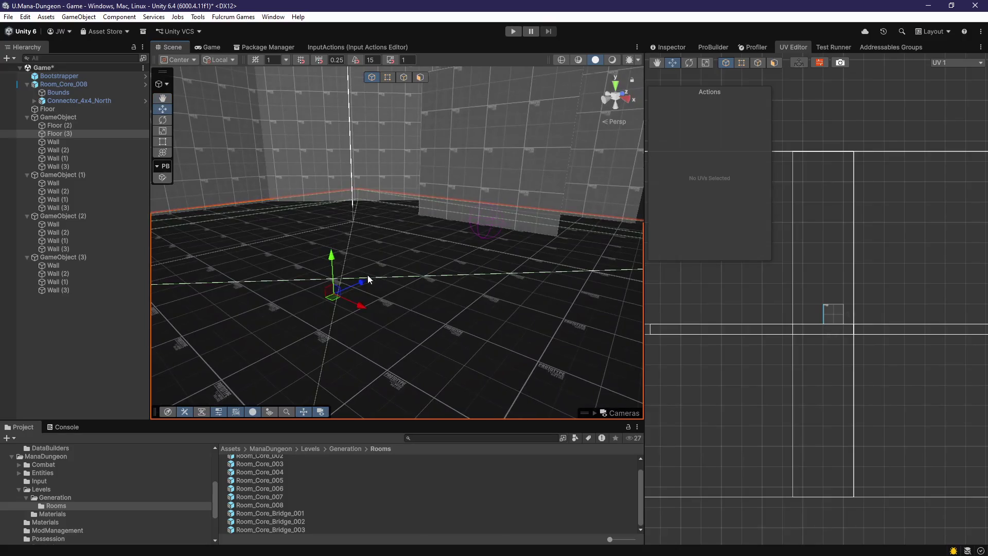
pyautogui.moveTo(332, 255)
pyautogui.mouseDown()
pyautogui.moveTo(349, 295)
pyautogui.moveTo(345, 278)
pyautogui.moveTo(326, 298)
pyautogui.moveTo(313, 223)
pyautogui.moveTo(337, 208)
pyautogui.mouseUp()
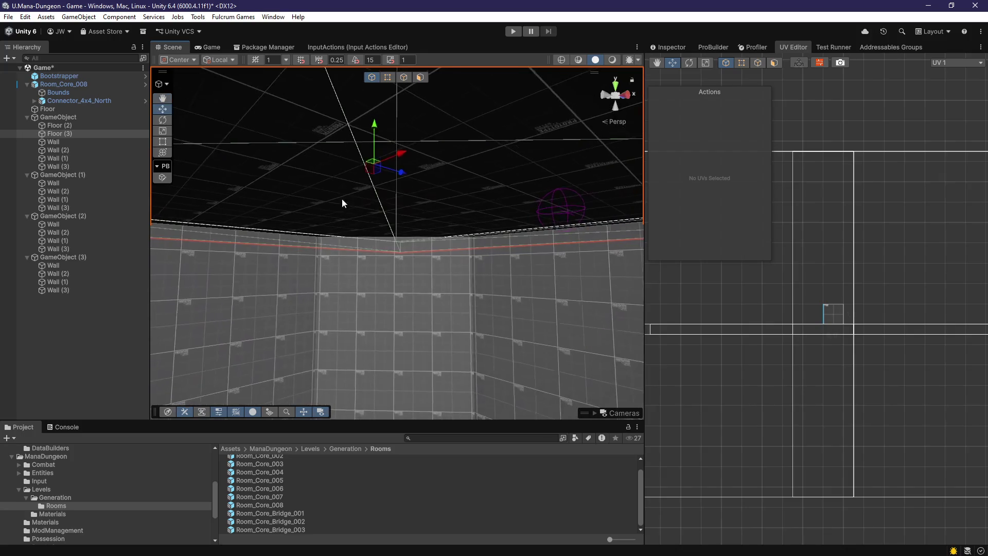
pyautogui.moveTo(377, 107)
pyautogui.mouseDown()
pyautogui.moveTo(386, 148)
pyautogui.moveTo(379, 269)
pyautogui.moveTo(324, 289)
pyautogui.moveTo(202, 302)
pyautogui.moveTo(226, 301)
pyautogui.mouseUp()
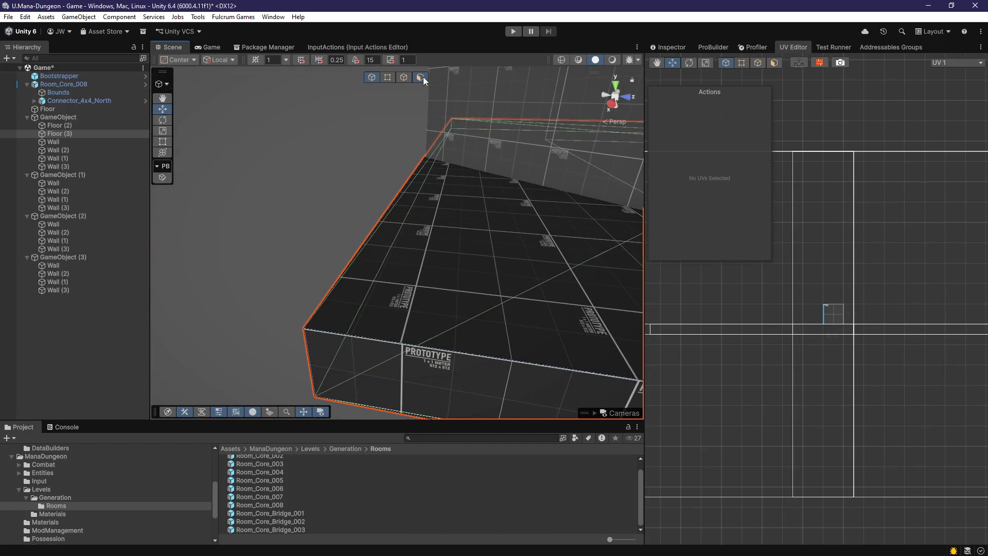
pyautogui.click(419, 76)
pyautogui.click(578, 214)
pyautogui.moveTo(577, 214)
pyautogui.mouseDown()
pyautogui.moveTo(441, 247)
pyautogui.moveTo(348, 221)
pyautogui.mouseUp()
pyautogui.press('f')
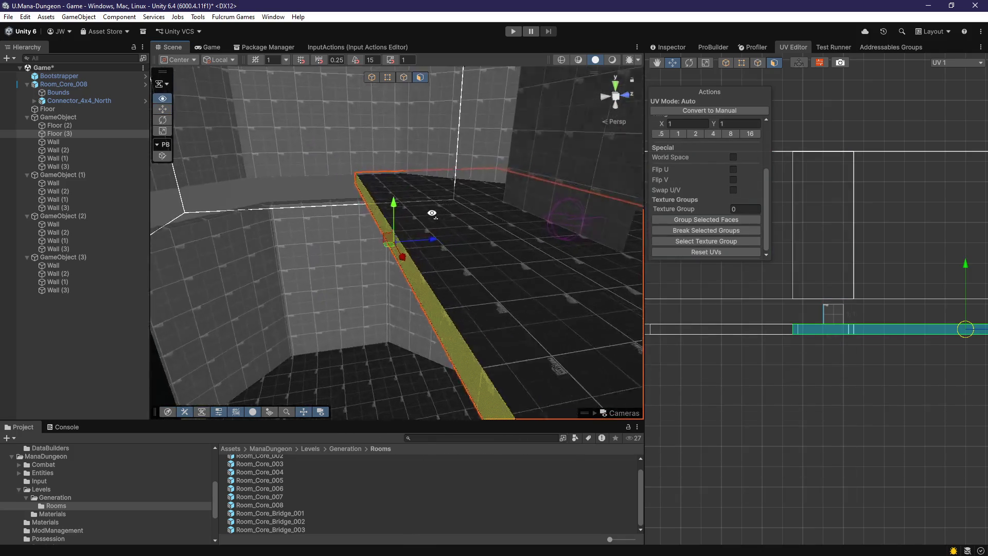
pyautogui.moveTo(412, 219)
pyautogui.mouseDown()
pyautogui.moveTo(530, 220)
pyautogui.moveTo(458, 239)
pyautogui.moveTo(540, 278)
pyautogui.moveTo(395, 261)
pyautogui.moveTo(563, 245)
pyautogui.mouseUp()
pyautogui.keyDown('shift'); pyautogui.click(521, 230); pyautogui.keyUp('shift')
pyautogui.click(520, 230)
pyautogui.click(394, 261)
pyautogui.press('f')
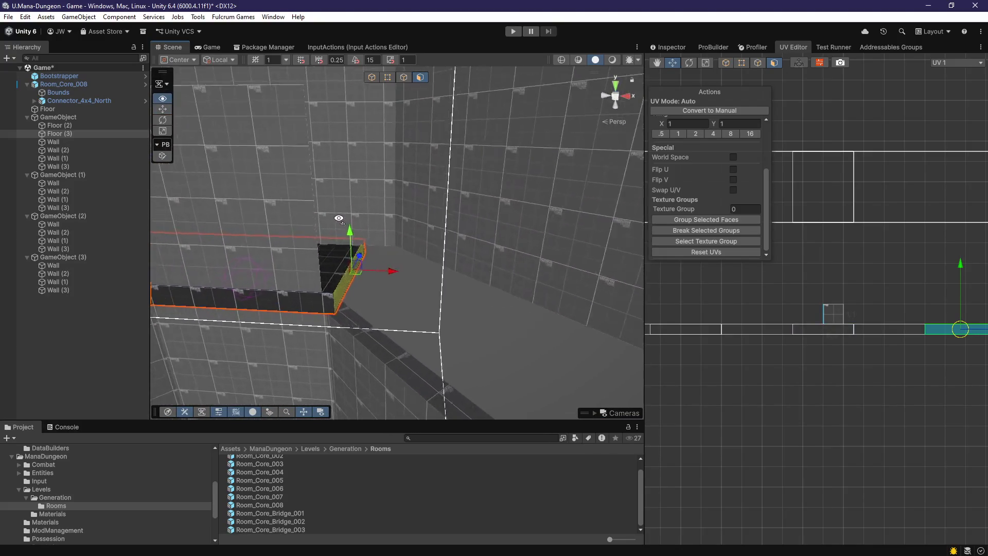
pyautogui.moveTo(348, 243); pyautogui.dragTo(356, 250)
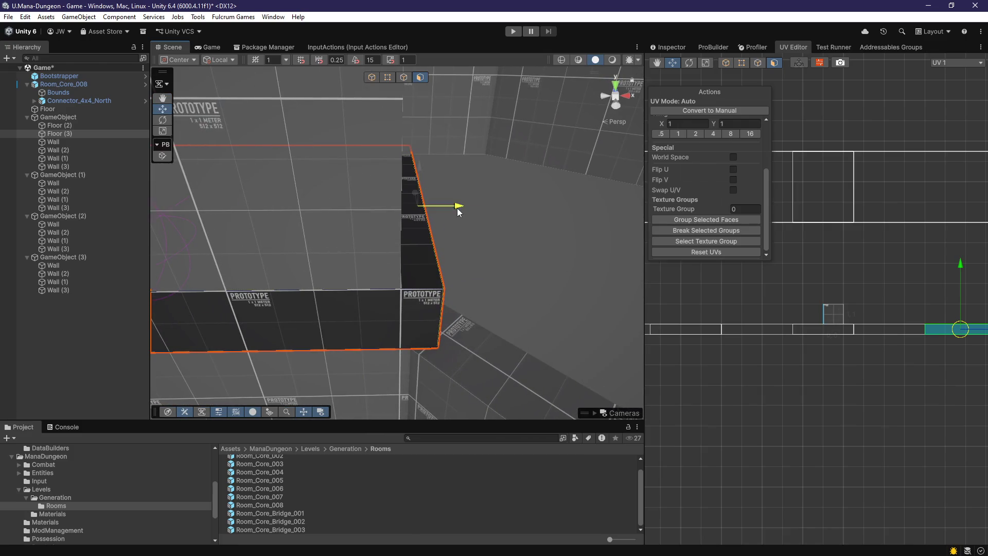
pyautogui.moveTo(440, 209)
pyautogui.mouseDown()
pyautogui.moveTo(359, 261)
pyautogui.moveTo(421, 261)
pyautogui.moveTo(282, 233)
pyautogui.mouseUp()
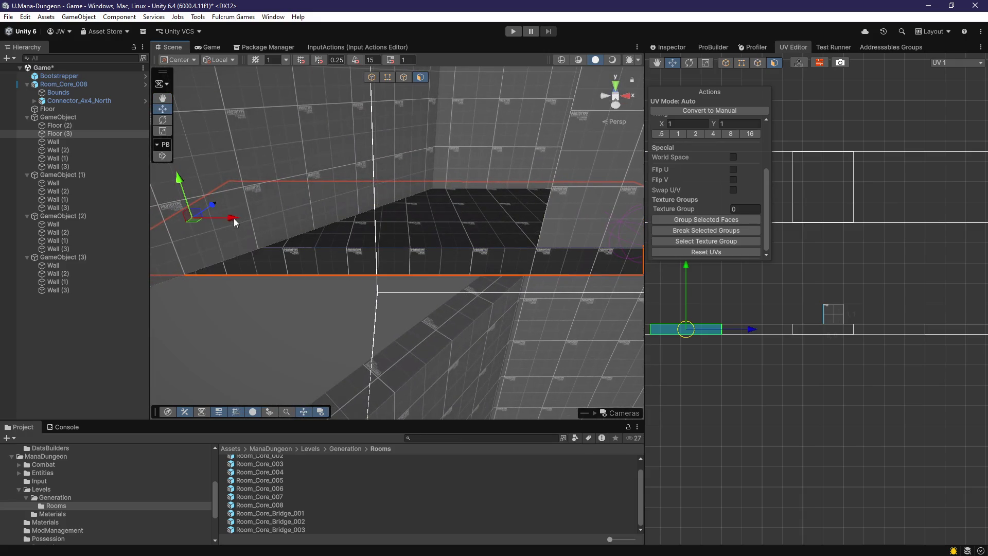
pyautogui.moveTo(479, 267)
pyautogui.mouseDown()
pyautogui.moveTo(468, 287)
pyautogui.moveTo(452, 243)
pyautogui.moveTo(468, 248)
pyautogui.moveTo(416, 201)
pyautogui.moveTo(441, 253)
pyautogui.moveTo(349, 223)
pyautogui.moveTo(398, 247)
pyautogui.mouseUp()
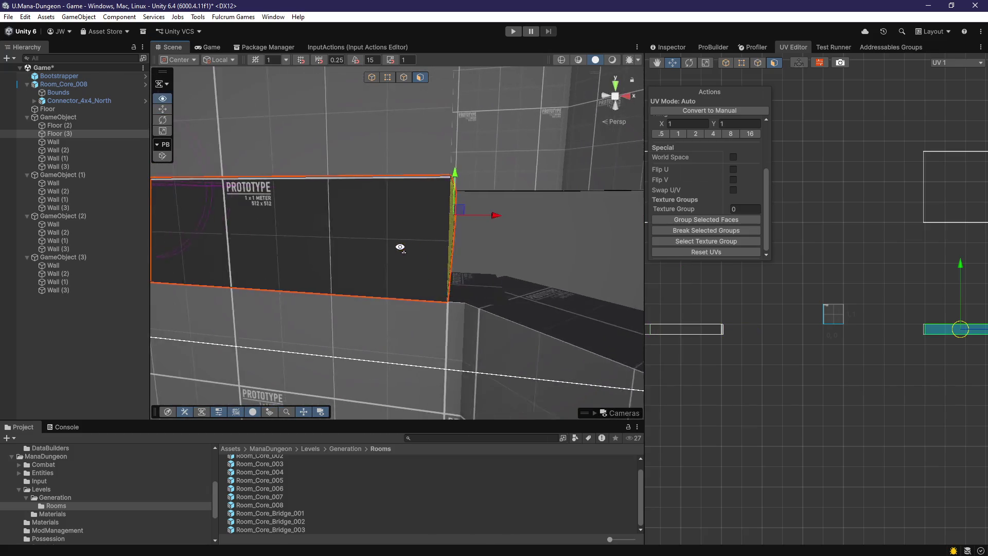
pyautogui.moveTo(508, 216)
pyautogui.mouseDown()
pyautogui.moveTo(463, 259)
pyautogui.moveTo(514, 249)
pyautogui.moveTo(500, 243)
pyautogui.moveTo(425, 314)
pyautogui.moveTo(368, 312)
pyautogui.moveTo(376, 311)
pyautogui.mouseUp()
pyautogui.press('f')
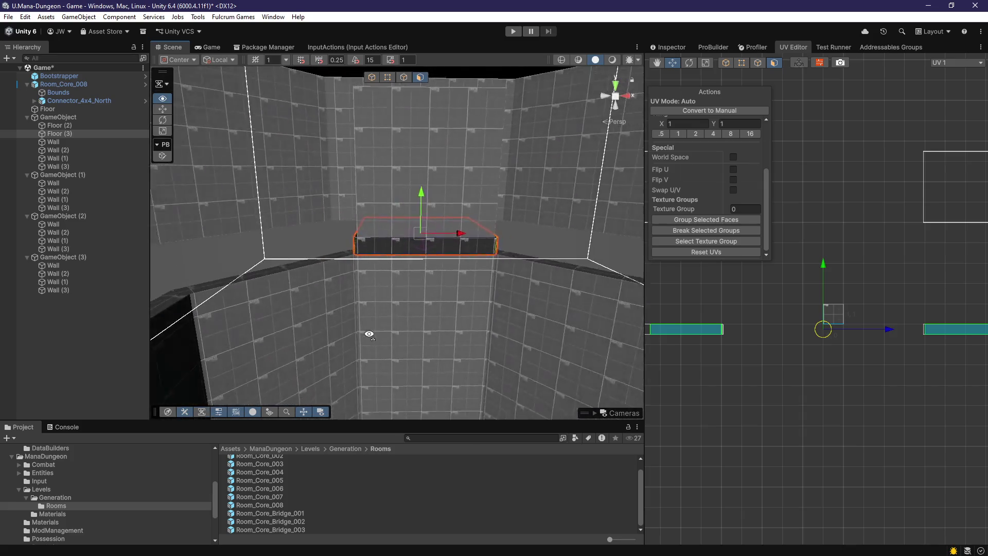
pyautogui.moveTo(385, 343)
pyautogui.mouseDown()
pyautogui.moveTo(397, 331)
pyautogui.moveTo(355, 333)
pyautogui.moveTo(341, 317)
pyautogui.mouseUp()
pyautogui.scroll(-5, 340, 329)
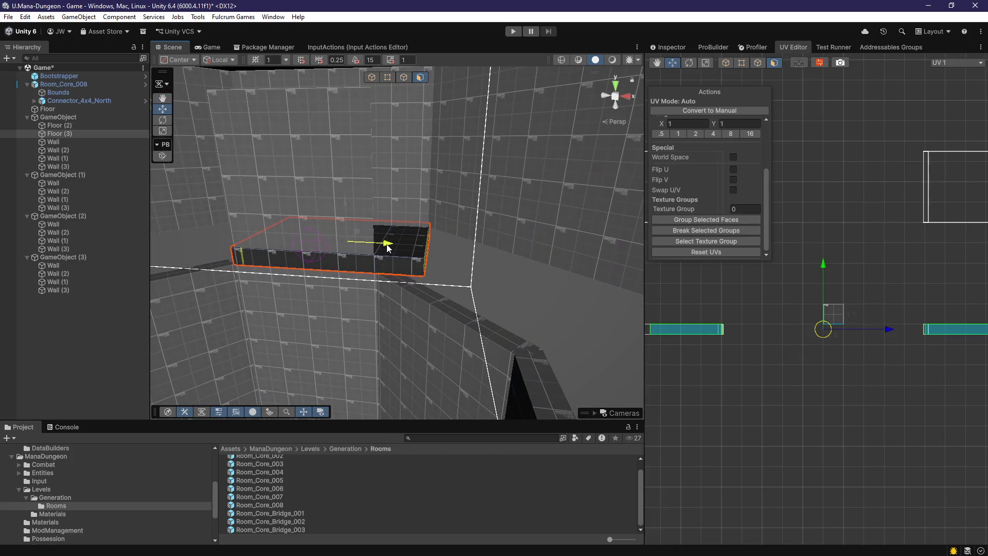
pyautogui.moveTo(399, 262)
pyautogui.mouseDown()
pyautogui.moveTo(467, 288)
pyautogui.moveTo(430, 266)
pyautogui.moveTo(447, 256)
pyautogui.moveTo(415, 283)
pyautogui.moveTo(452, 341)
pyautogui.moveTo(441, 379)
pyautogui.moveTo(449, 229)
pyautogui.moveTo(442, 278)
pyautogui.moveTo(437, 232)
pyautogui.moveTo(388, 273)
pyautogui.moveTo(459, 291)
pyautogui.mouseUp()
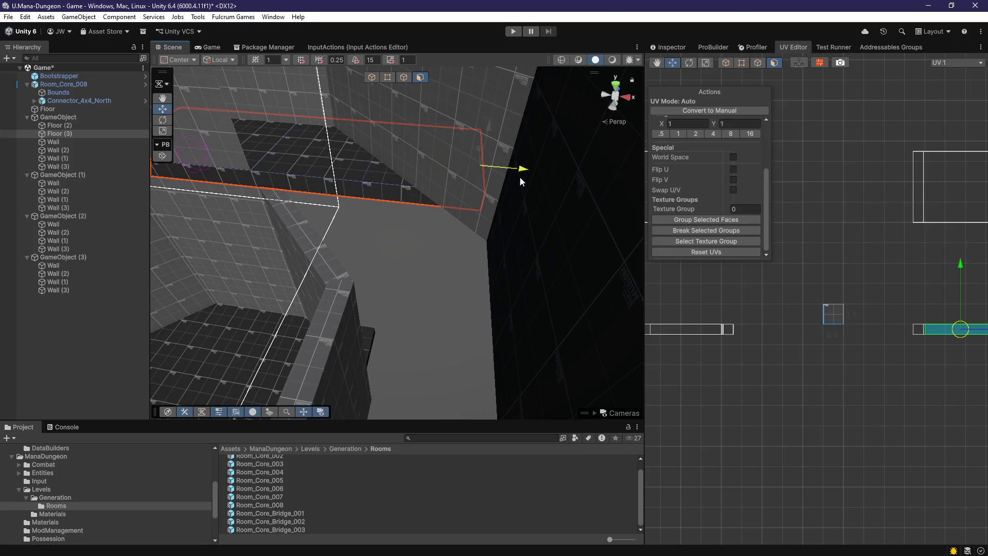
pyautogui.moveTo(526, 177)
pyautogui.mouseDown()
pyautogui.moveTo(480, 192)
pyautogui.moveTo(475, 211)
pyautogui.moveTo(495, 191)
pyautogui.moveTo(483, 175)
pyautogui.mouseUp()
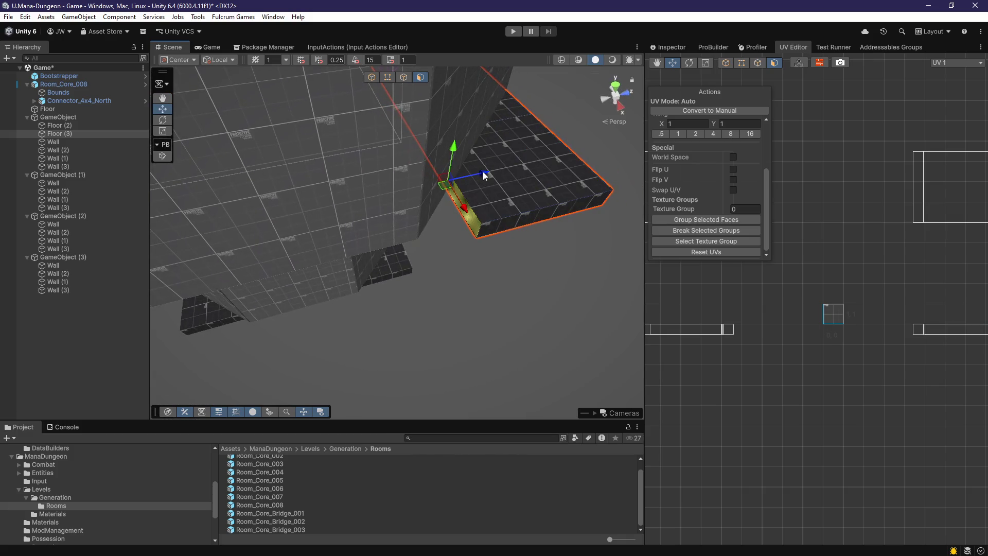
pyautogui.moveTo(290, 208)
pyautogui.mouseDown()
pyautogui.moveTo(393, 229)
pyautogui.moveTo(408, 269)
pyautogui.moveTo(564, 249)
pyautogui.moveTo(590, 260)
pyautogui.moveTo(375, 227)
pyautogui.moveTo(257, 196)
pyautogui.mouseUp()
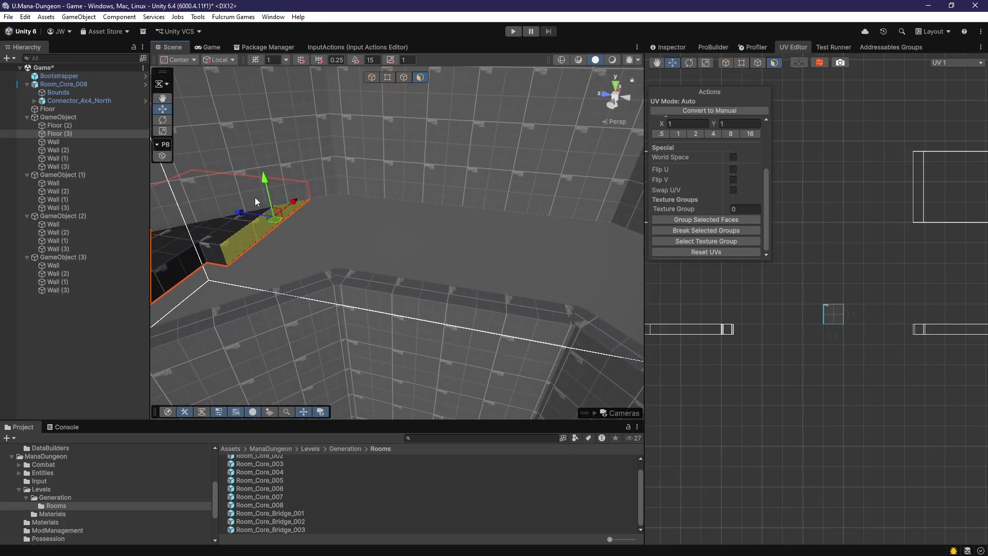
pyautogui.moveTo(446, 245)
pyautogui.mouseDown()
pyautogui.moveTo(434, 243)
pyautogui.moveTo(518, 282)
pyautogui.moveTo(244, 231)
pyautogui.moveTo(308, 247)
pyautogui.moveTo(369, 213)
pyautogui.moveTo(390, 287)
pyautogui.moveTo(487, 264)
pyautogui.moveTo(530, 236)
pyautogui.mouseUp()
pyautogui.click(368, 213)
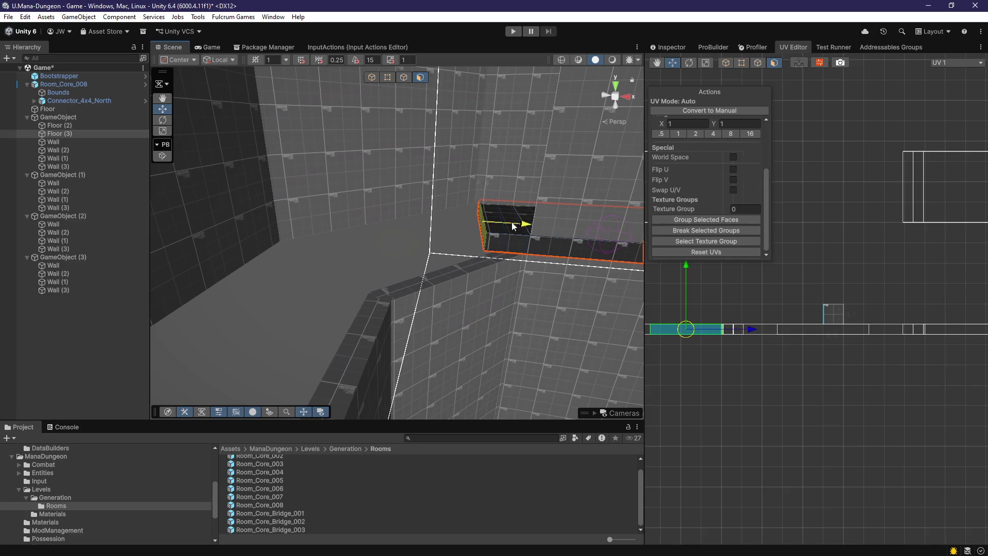
pyautogui.moveTo(431, 226)
pyautogui.mouseDown()
pyautogui.moveTo(442, 302)
pyautogui.moveTo(432, 271)
pyautogui.moveTo(505, 267)
pyautogui.moveTo(468, 233)
pyautogui.moveTo(429, 241)
pyautogui.moveTo(443, 254)
pyautogui.moveTo(411, 217)
pyautogui.mouseUp()
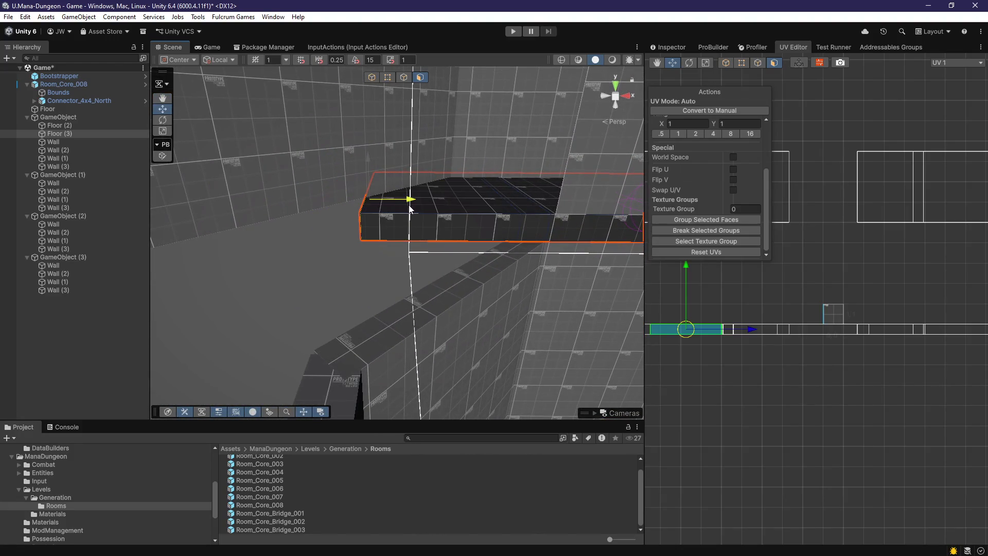
pyautogui.moveTo(423, 210)
pyautogui.mouseDown()
pyautogui.moveTo(447, 294)
pyautogui.moveTo(439, 300)
pyautogui.moveTo(446, 357)
pyautogui.moveTo(424, 237)
pyautogui.moveTo(412, 283)
pyautogui.moveTo(415, 307)
pyautogui.moveTo(432, 156)
pyautogui.mouseUp()
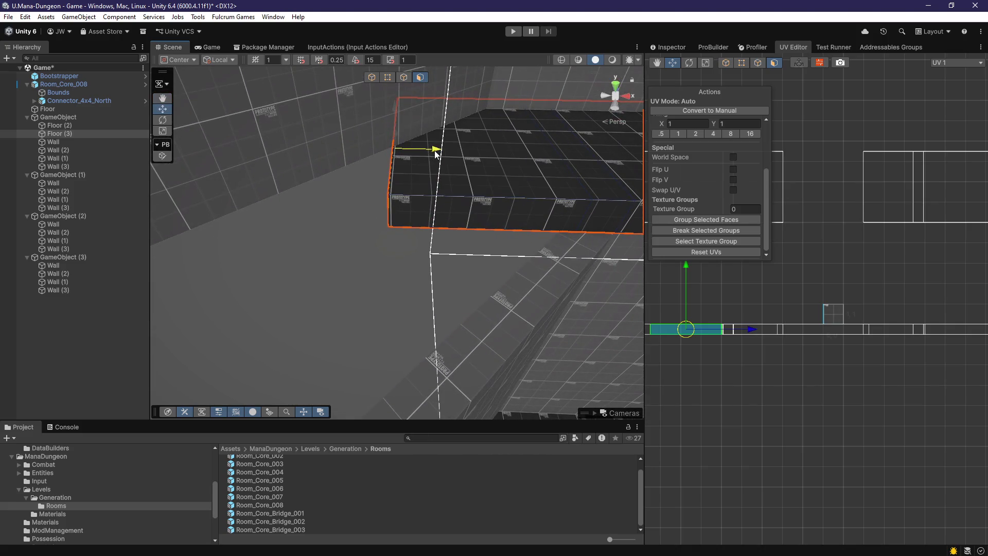
pyautogui.moveTo(472, 221)
pyautogui.mouseDown()
pyautogui.moveTo(427, 217)
pyautogui.moveTo(437, 196)
pyautogui.mouseUp()
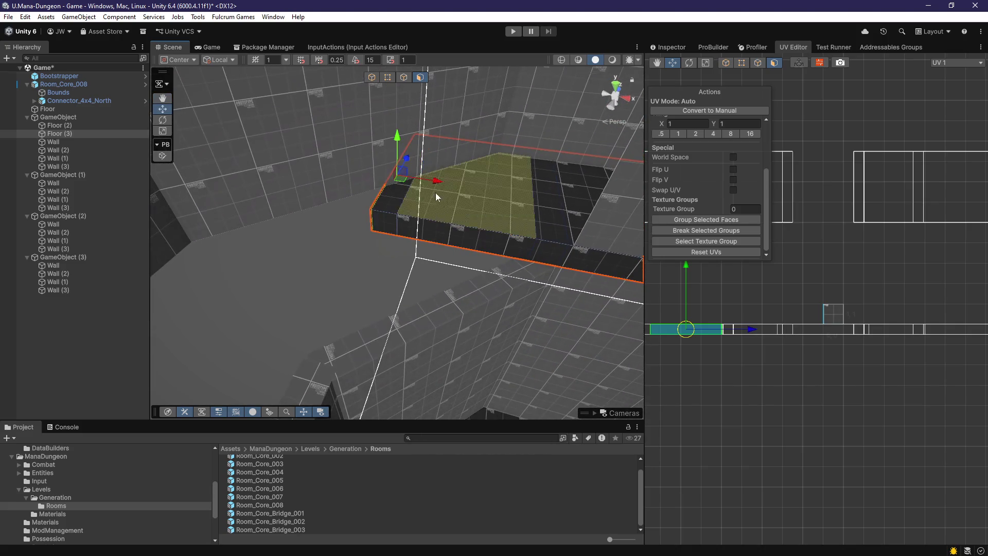
pyautogui.moveTo(309, 176)
pyautogui.mouseDown()
pyautogui.moveTo(397, 210)
pyautogui.moveTo(417, 189)
pyautogui.moveTo(391, 175)
pyautogui.moveTo(514, 216)
pyautogui.moveTo(696, 236)
pyautogui.moveTo(645, 221)
pyautogui.moveTo(307, 255)
pyautogui.moveTo(314, 235)
pyautogui.moveTo(297, 240)
pyautogui.mouseUp()
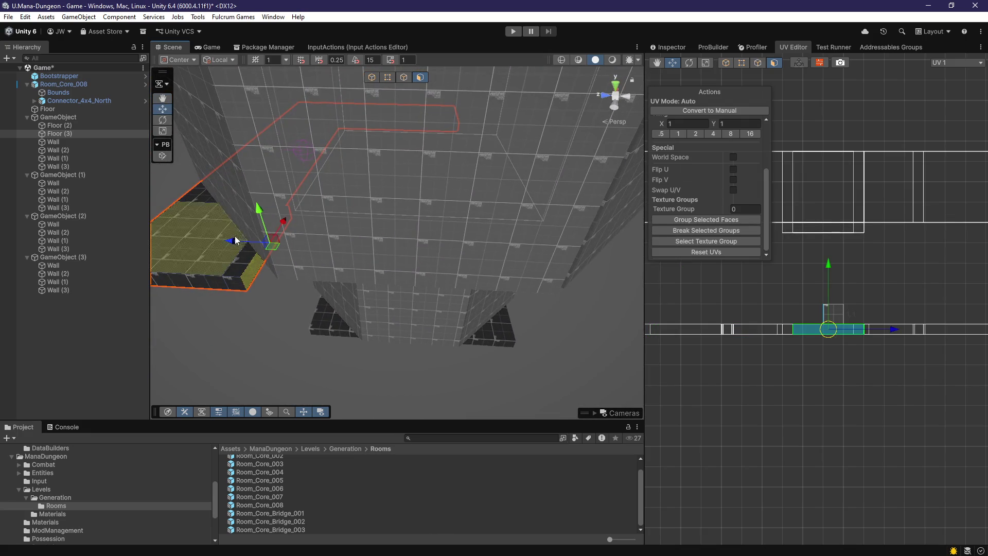
pyautogui.moveTo(387, 251)
pyautogui.mouseDown()
pyautogui.moveTo(430, 193)
pyautogui.moveTo(605, 273)
pyautogui.mouseUp()
pyautogui.press('f')
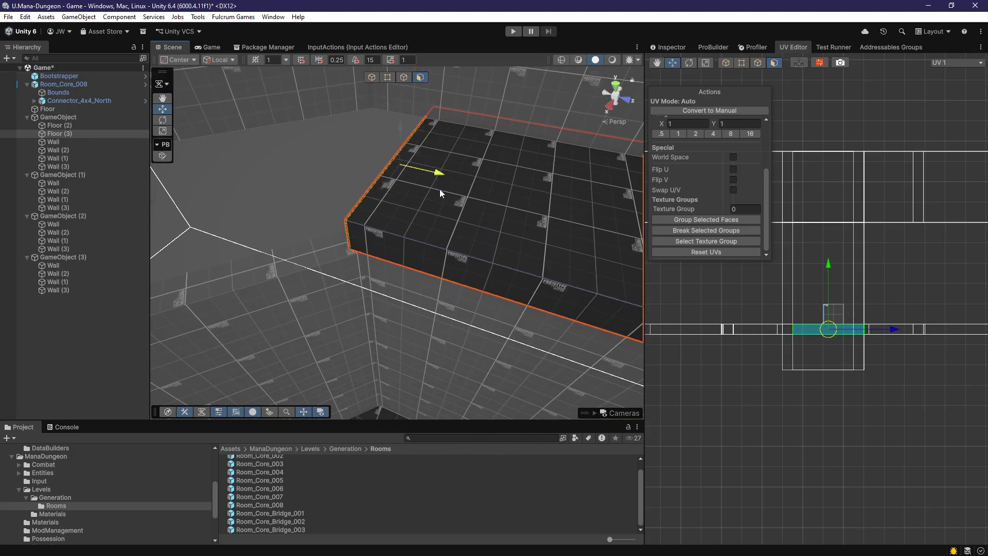
pyautogui.click(372, 173)
pyautogui.press('f')
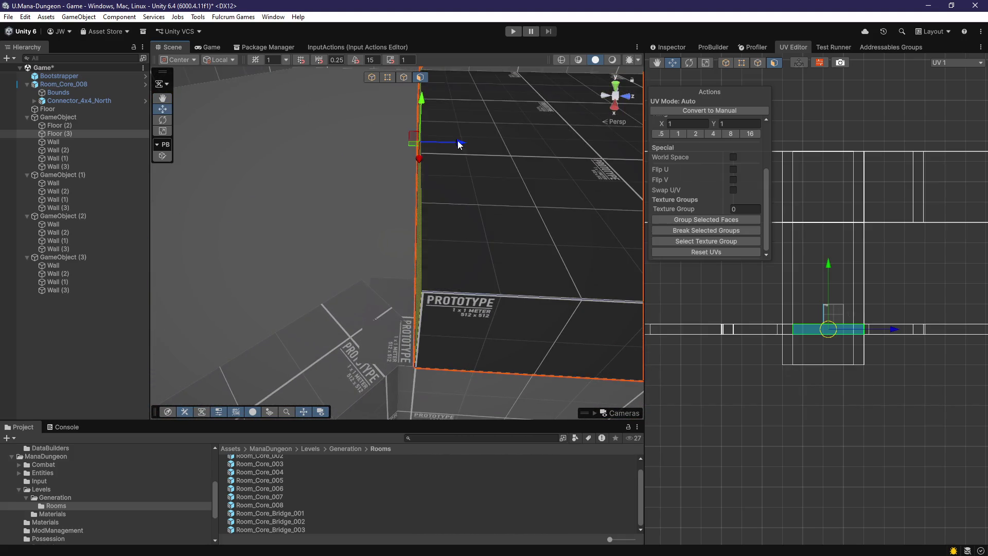
pyautogui.scroll(-5, 457, 175)
pyautogui.moveTo(384, 213)
pyautogui.mouseDown()
pyautogui.moveTo(216, 309)
pyautogui.moveTo(392, 309)
pyautogui.moveTo(407, 288)
pyautogui.mouseUp()
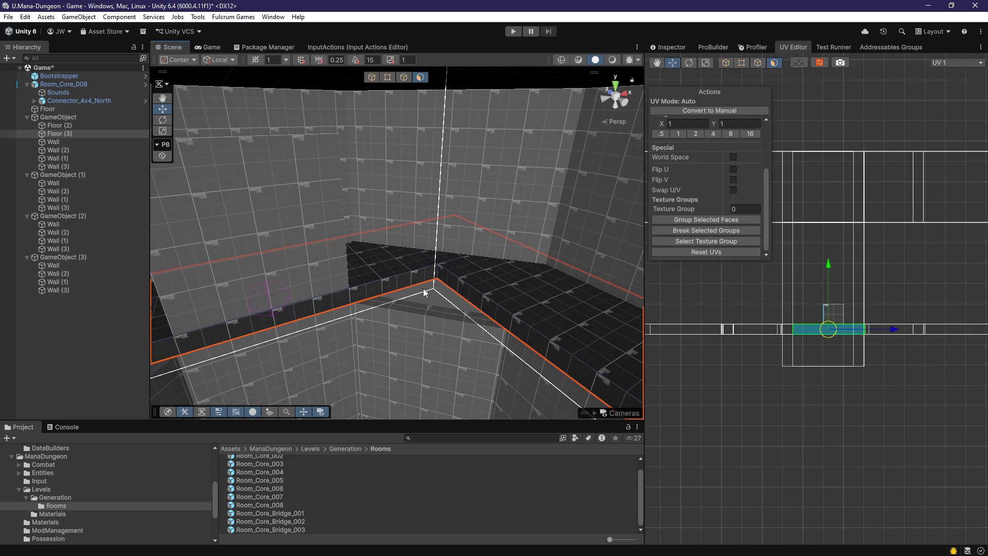
pyautogui.scroll(3, 423, 288)
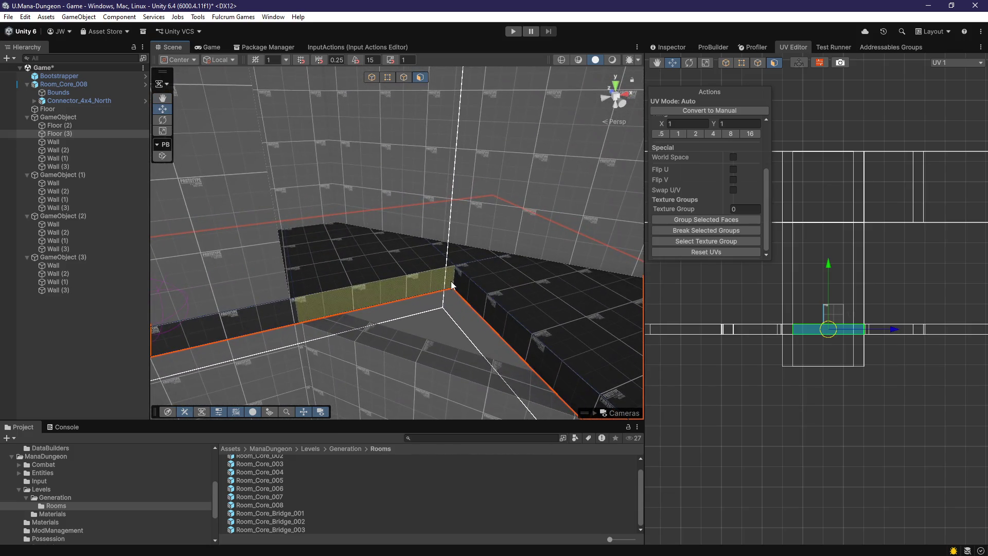
pyautogui.moveTo(458, 359)
pyautogui.mouseDown()
pyautogui.moveTo(414, 357)
pyautogui.moveTo(498, 382)
pyautogui.moveTo(489, 366)
pyautogui.moveTo(339, 340)
pyautogui.moveTo(439, 342)
pyautogui.moveTo(281, 333)
pyautogui.moveTo(360, 333)
pyautogui.moveTo(342, 337)
pyautogui.moveTo(326, 335)
pyautogui.moveTo(388, 323)
pyautogui.moveTo(331, 336)
pyautogui.moveTo(359, 343)
pyautogui.moveTo(404, 312)
pyautogui.mouseUp()
# Select the slab's top face and nudge the corner slab slightly along Z
pyautogui.click(516, 228)
pyautogui.moveTo(391, 220); pyautogui.dragTo(435, 251)
pyautogui.moveTo(440, 195); pyautogui.dragTo(444, 193)
pyautogui.press('f')
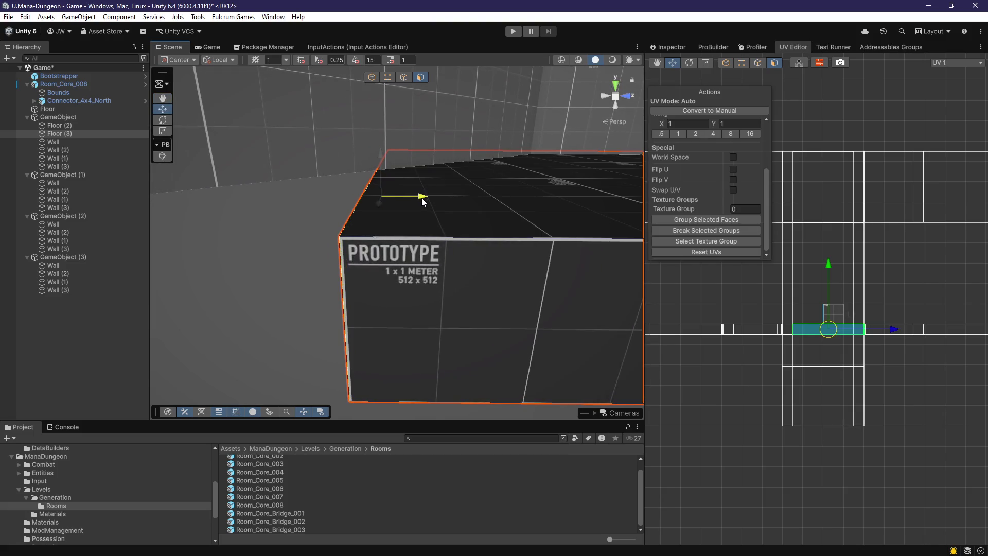
pyautogui.moveTo(419, 226)
pyautogui.mouseDown()
pyautogui.moveTo(415, 254)
pyautogui.moveTo(436, 277)
pyautogui.moveTo(485, 229)
pyautogui.mouseUp()
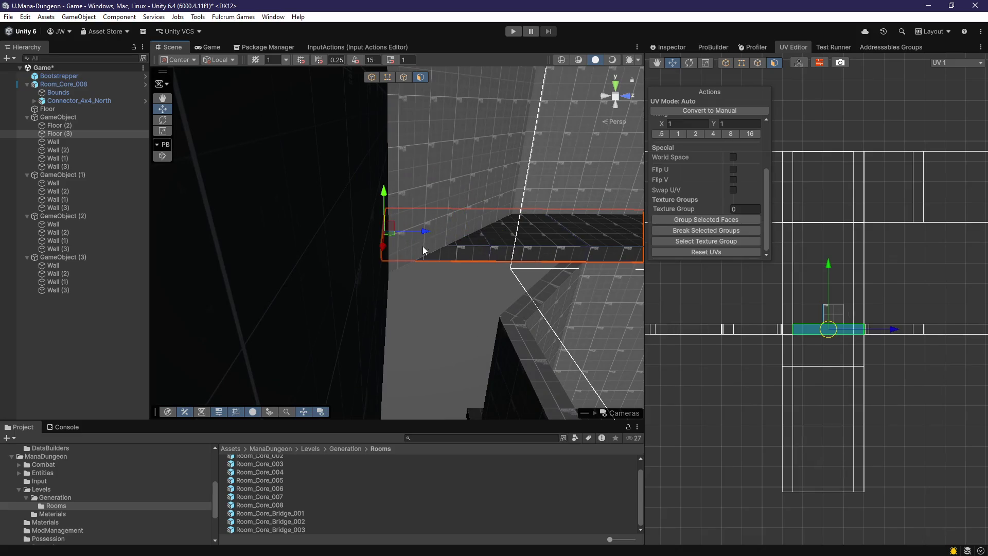
pyautogui.press('f')
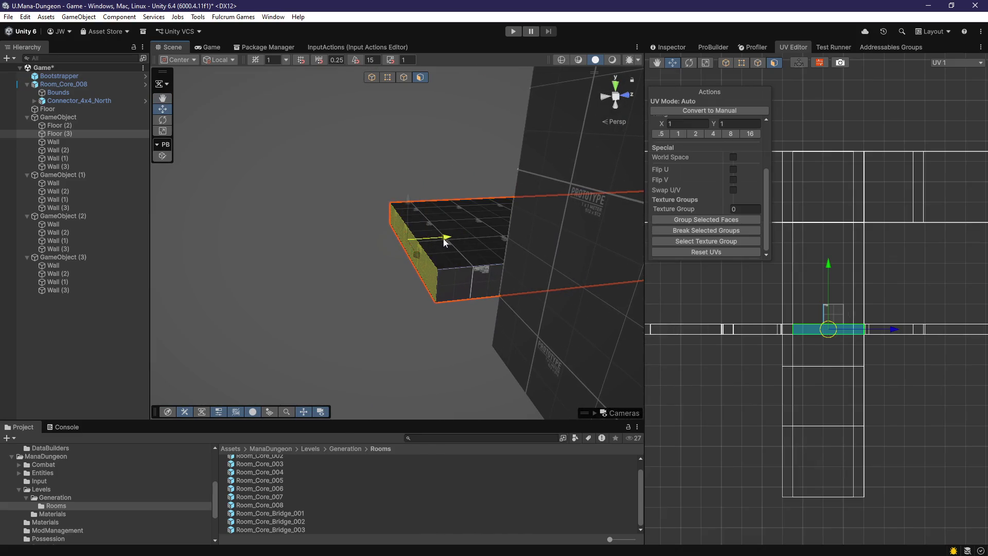
# Select the slab's end face and stretch it left out to the wall corner
pyautogui.click(427, 269)
pyautogui.press('f')
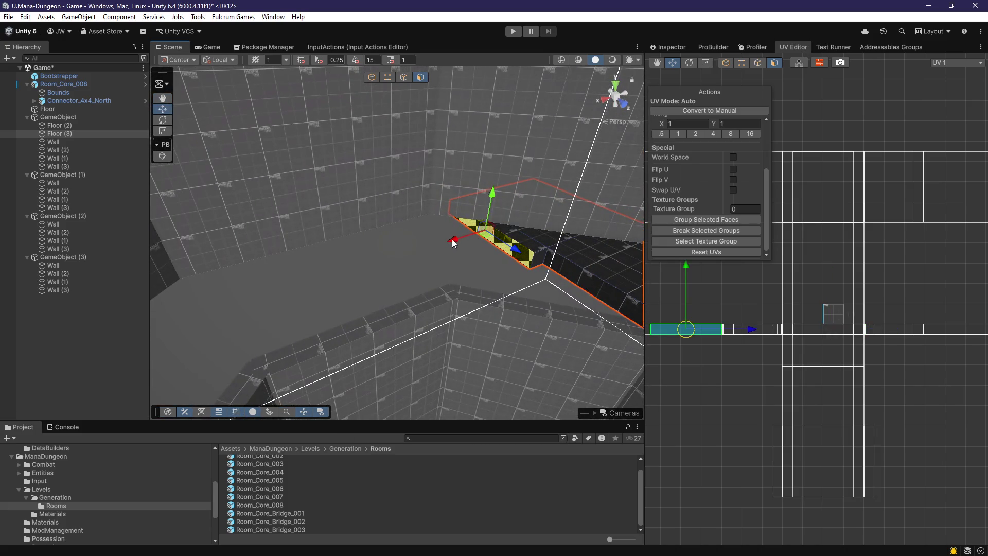
pyautogui.moveTo(452, 240); pyautogui.dragTo(229, 314)
pyautogui.moveTo(295, 320)
pyautogui.mouseDown()
pyautogui.moveTo(266, 348)
pyautogui.moveTo(403, 351)
pyautogui.moveTo(335, 341)
pyautogui.moveTo(304, 288)
pyautogui.moveTo(315, 311)
pyautogui.moveTo(386, 330)
pyautogui.moveTo(285, 256)
pyautogui.moveTo(246, 249)
pyautogui.moveTo(331, 245)
pyautogui.mouseUp()
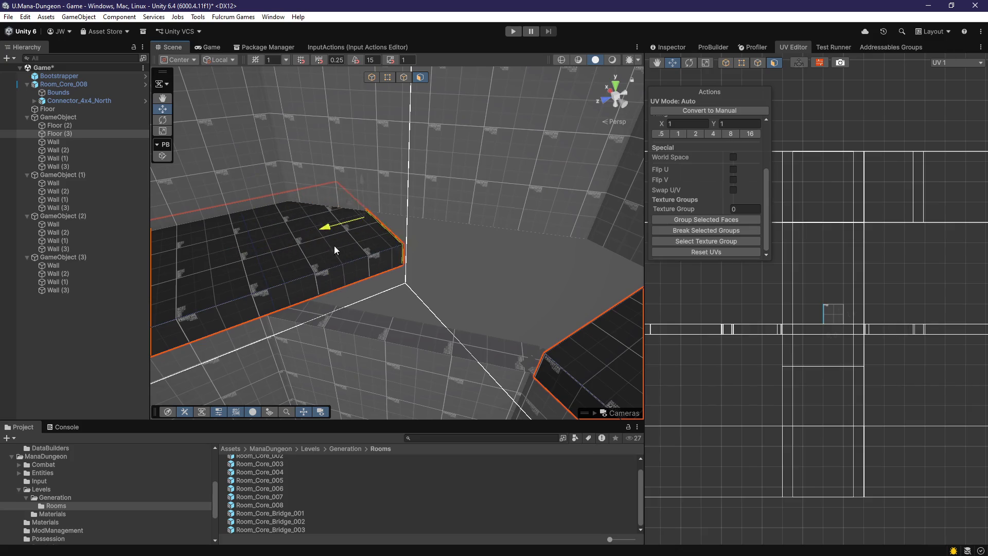
pyautogui.moveTo(440, 233)
pyautogui.mouseDown()
pyautogui.moveTo(470, 249)
pyautogui.moveTo(346, 223)
pyautogui.moveTo(345, 257)
pyautogui.moveTo(396, 196)
pyautogui.moveTo(369, 200)
pyautogui.moveTo(355, 260)
pyautogui.moveTo(381, 214)
pyautogui.mouseUp()
# Select the slab's side face and inspect it head-on
pyautogui.click(381, 214)
pyautogui.press('f')
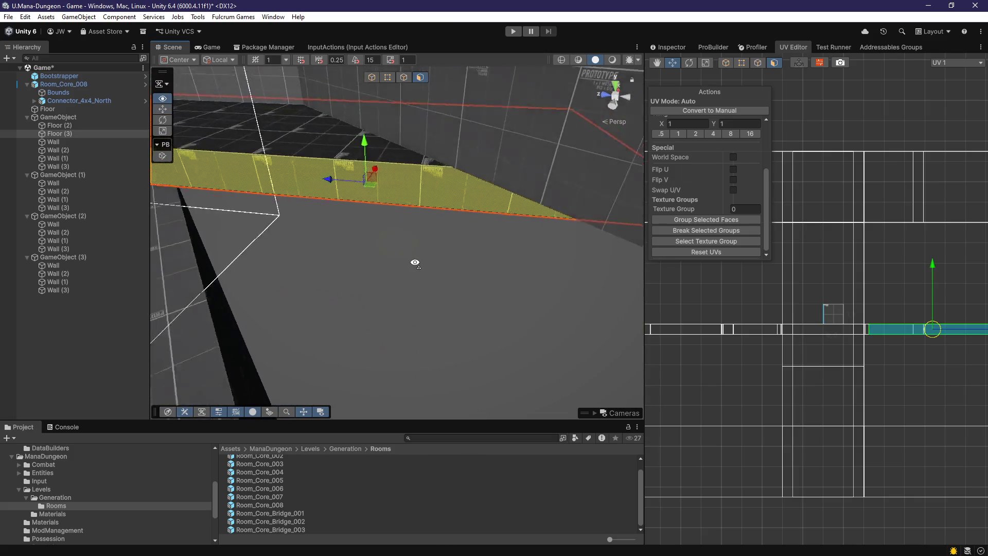
pyautogui.moveTo(492, 272)
pyautogui.mouseDown()
pyautogui.moveTo(443, 280)
pyautogui.moveTo(447, 267)
pyautogui.moveTo(541, 263)
pyautogui.mouseUp()
pyautogui.moveTo(445, 281); pyautogui.dragTo(430, 238)
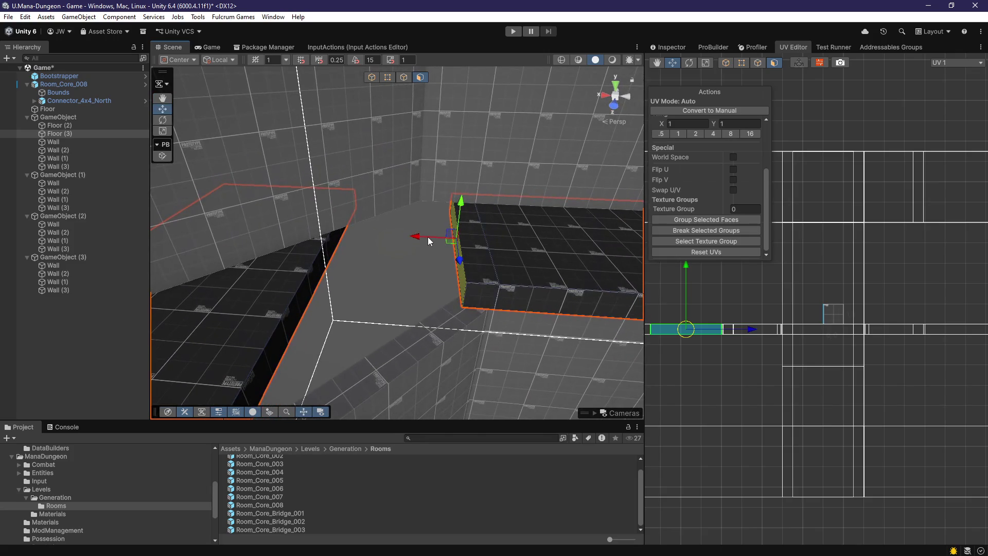
pyautogui.moveTo(299, 239)
pyautogui.mouseDown()
pyautogui.moveTo(331, 281)
pyautogui.moveTo(418, 278)
pyautogui.moveTo(411, 246)
pyautogui.moveTo(382, 241)
pyautogui.mouseUp()
pyautogui.press('k')
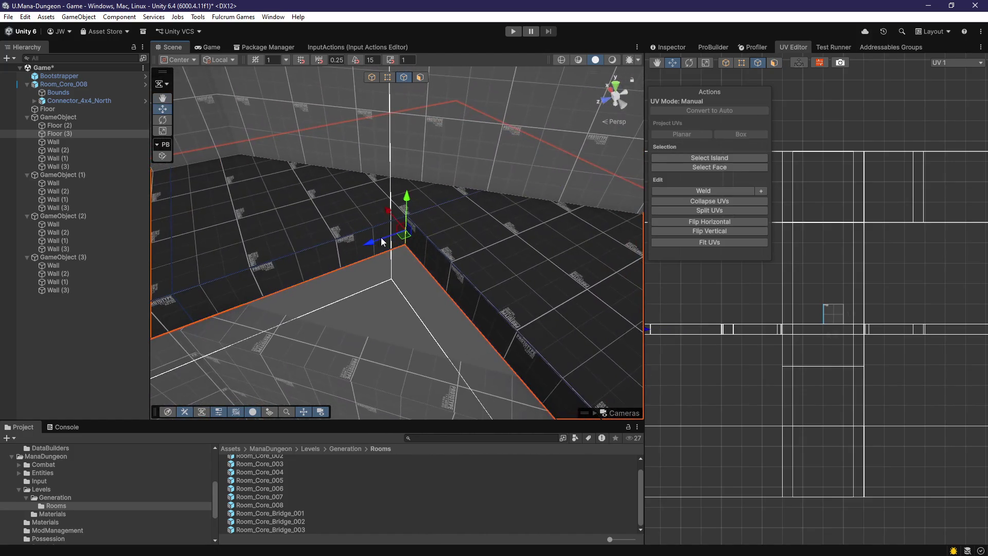
# Shift the wall corner edge down-left and nudge the wall-top corner edge into line
pyautogui.moveTo(301, 269); pyautogui.dragTo(168, 316)
pyautogui.press('f')
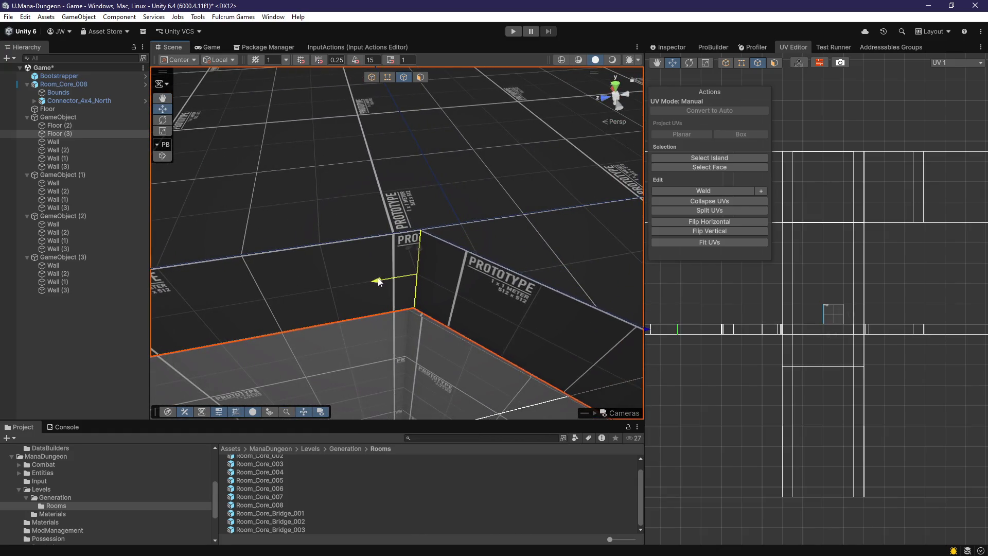
pyautogui.moveTo(374, 281)
pyautogui.mouseDown()
pyautogui.moveTo(470, 288)
pyautogui.moveTo(461, 254)
pyautogui.moveTo(439, 245)
pyautogui.moveTo(415, 280)
pyautogui.moveTo(395, 273)
pyautogui.moveTo(417, 302)
pyautogui.moveTo(434, 95)
pyautogui.moveTo(426, 165)
pyautogui.moveTo(437, 345)
pyautogui.moveTo(434, 271)
pyautogui.moveTo(419, 340)
pyautogui.mouseUp()
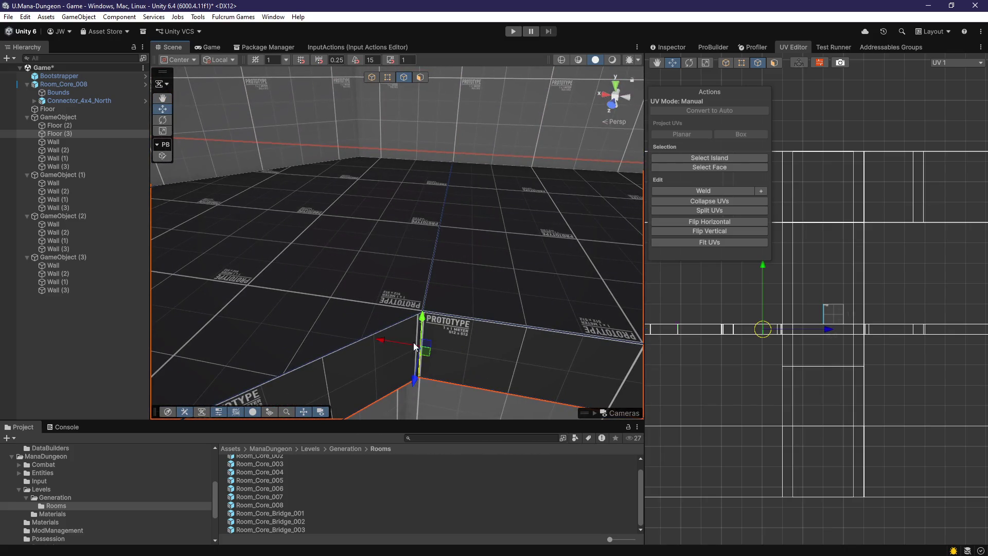
pyautogui.click(412, 342)
pyautogui.press('f')
pyautogui.moveTo(365, 264)
pyautogui.mouseDown()
pyautogui.moveTo(375, 308)
pyautogui.moveTo(356, 192)
pyautogui.mouseUp()
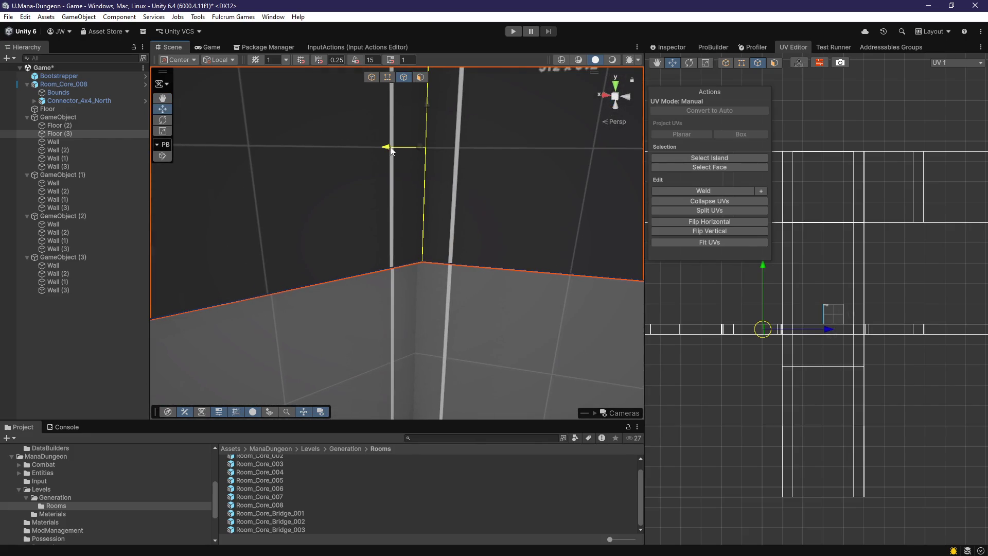
# Shorten the wall by moving its end edge left at the corner
pyautogui.scroll(-3, 386, 213)
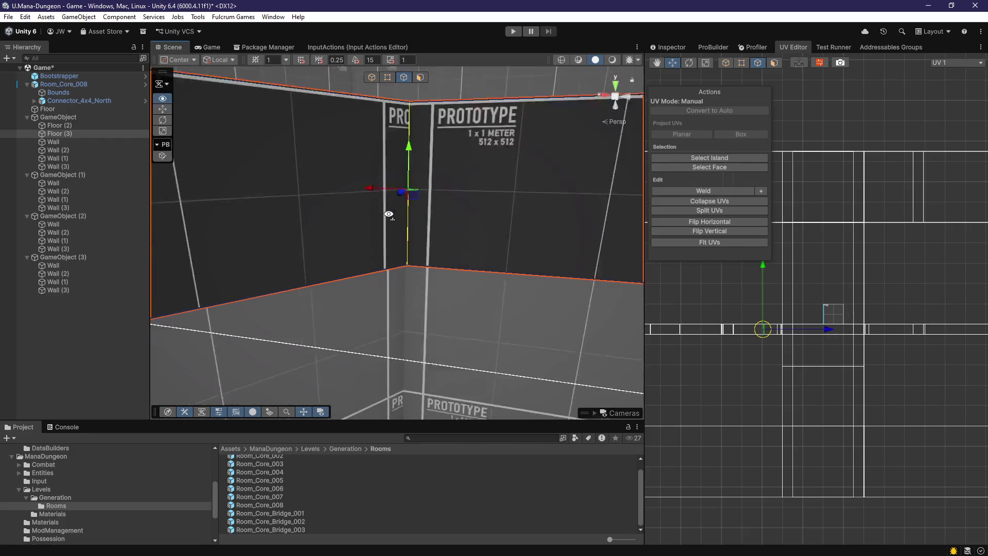
pyautogui.moveTo(368, 220)
pyautogui.mouseDown()
pyautogui.moveTo(355, 283)
pyautogui.moveTo(410, 249)
pyautogui.moveTo(540, 223)
pyautogui.moveTo(510, 216)
pyautogui.moveTo(507, 269)
pyautogui.moveTo(541, 267)
pyautogui.mouseUp()
pyautogui.click(541, 267)
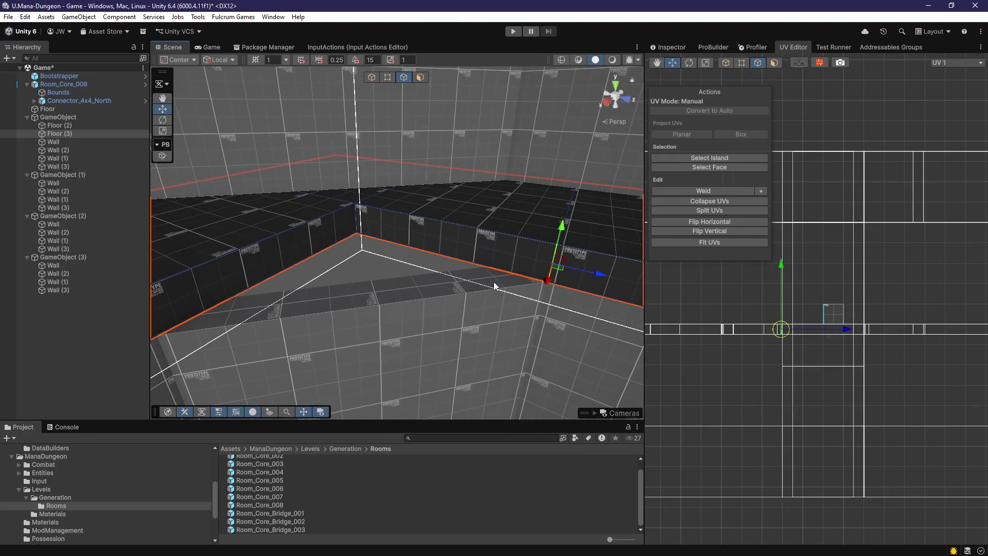
pyautogui.scroll(2, 494, 282)
pyautogui.click(355, 233)
pyautogui.press('f')
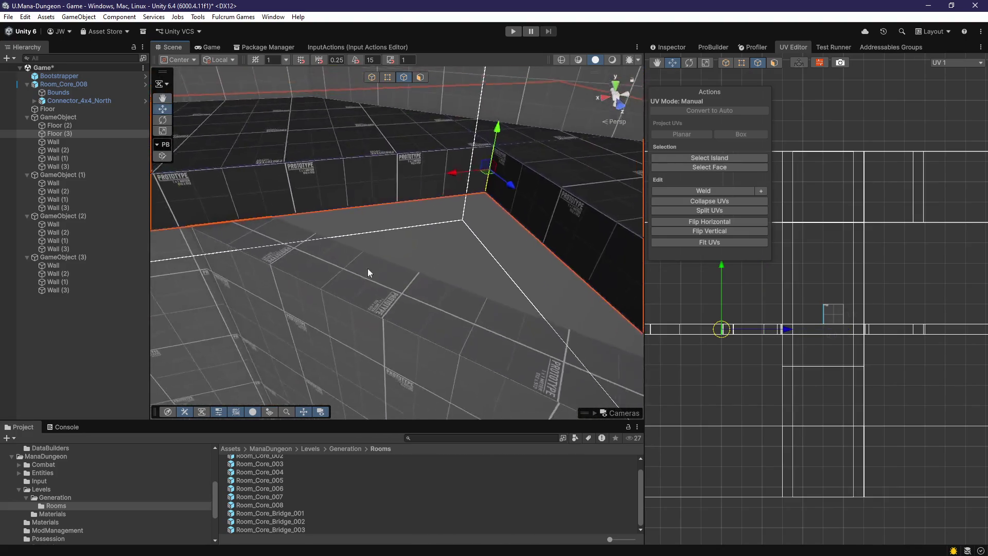
pyautogui.moveTo(453, 177); pyautogui.dragTo(193, 227)
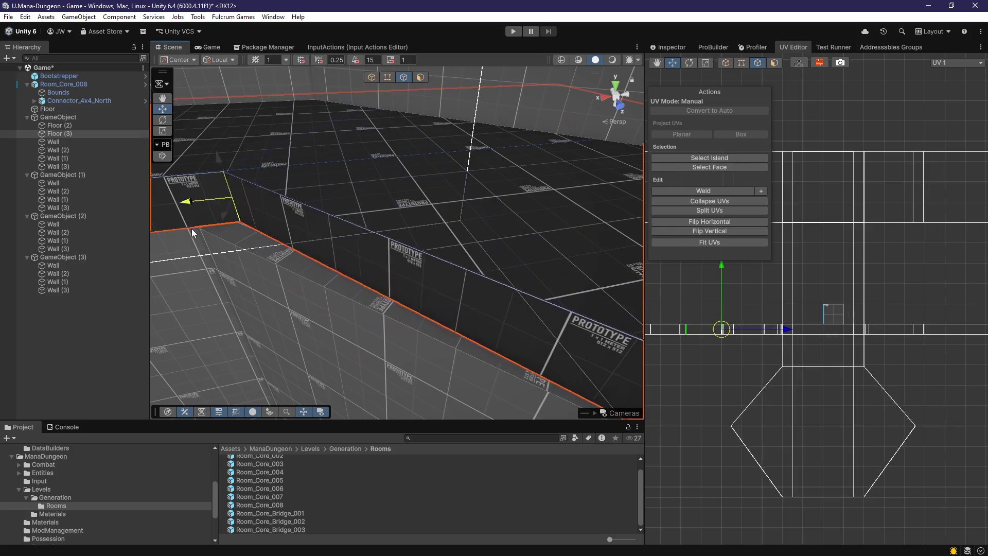
pyautogui.press('f')
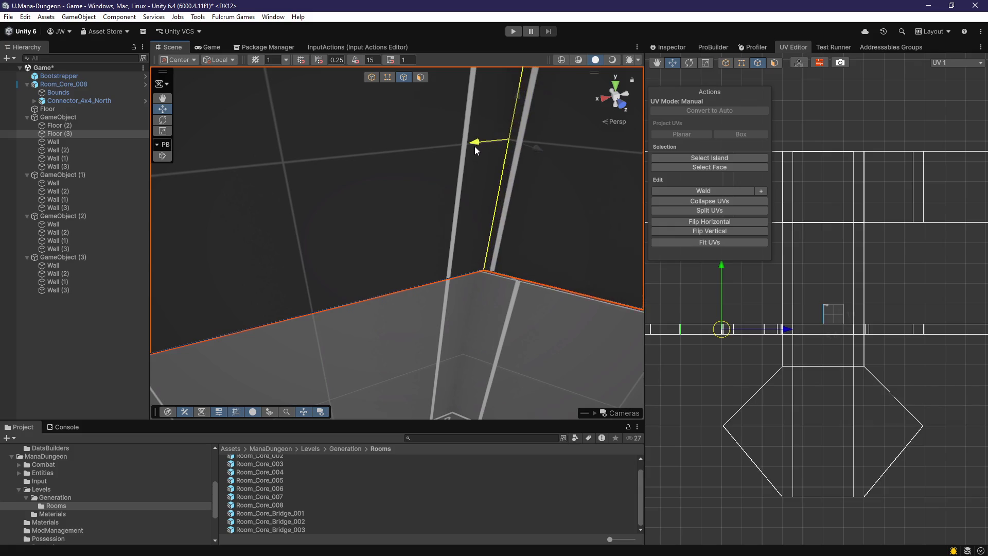
# Review the adjusted corner walls from another side and a wider view
pyautogui.moveTo(471, 147)
pyautogui.keyDown('alt'); pyautogui.mouseDown()
pyautogui.moveTo(560, 225)
pyautogui.moveTo(611, 178)
pyautogui.moveTo(512, 234)
pyautogui.moveTo(447, 245)
pyautogui.mouseUp(); pyautogui.keyUp('alt')
pyautogui.press('f')
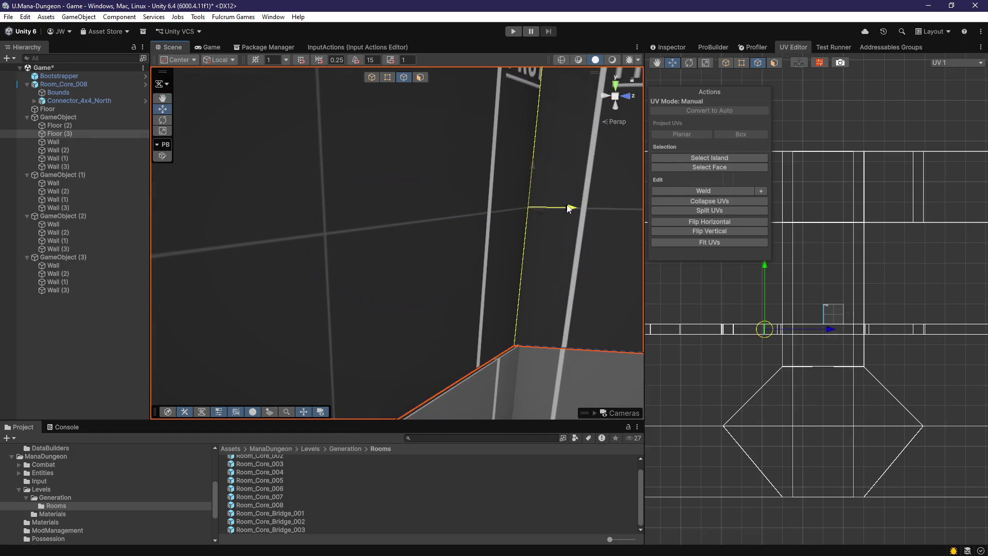
pyautogui.moveTo(571, 208)
pyautogui.keyDown('alt'); pyautogui.mouseDown()
pyautogui.moveTo(416, 286)
pyautogui.moveTo(322, 357)
pyautogui.moveTo(489, 234)
pyautogui.moveTo(291, 258)
pyautogui.moveTo(449, 239)
pyautogui.mouseUp(); pyautogui.keyUp('alt')
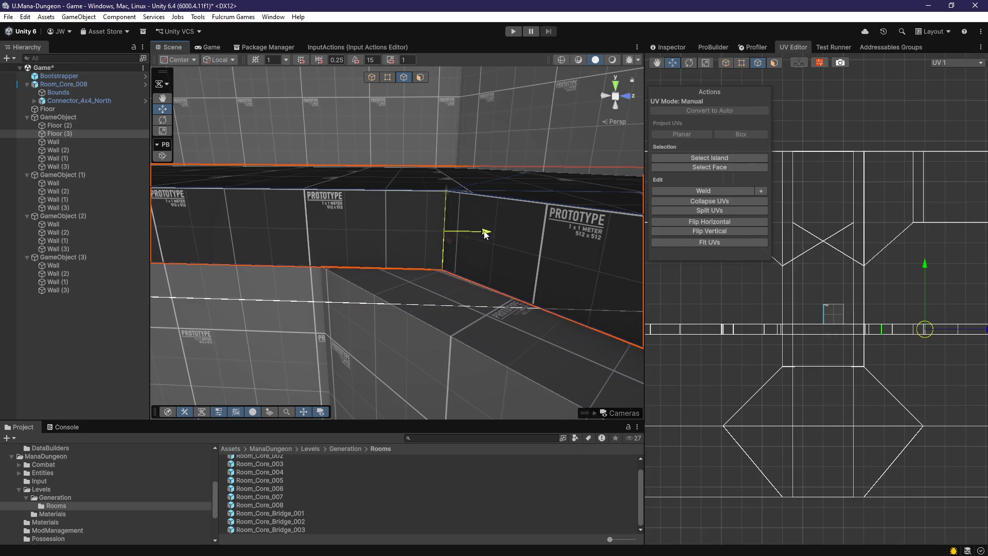
pyautogui.moveTo(358, 234)
pyautogui.mouseDown()
pyautogui.moveTo(452, 249)
pyautogui.moveTo(377, 251)
pyautogui.moveTo(442, 304)
pyautogui.moveTo(365, 239)
pyautogui.moveTo(476, 216)
pyautogui.moveTo(400, 216)
pyautogui.mouseUp()
# Drag the wall's vertical corner edge along X to close the seam, then return to object mode
pyautogui.click(378, 252)
pyautogui.moveTo(331, 151)
pyautogui.mouseDown()
pyautogui.moveTo(319, 154)
pyautogui.moveTo(335, 150)
pyautogui.moveTo(447, 269)
pyautogui.moveTo(410, 264)
pyautogui.moveTo(335, 210)
pyautogui.moveTo(489, 187)
pyautogui.moveTo(563, 87)
pyautogui.moveTo(465, 245)
pyautogui.moveTo(327, 308)
pyautogui.moveTo(514, 288)
pyautogui.moveTo(638, 329)
pyautogui.moveTo(581, 368)
pyautogui.moveTo(456, 269)
pyautogui.mouseUp()
pyautogui.click(452, 221)
pyautogui.moveTo(452, 220)
pyautogui.mouseDown()
pyautogui.moveTo(438, 263)
pyautogui.moveTo(440, 224)
pyautogui.moveTo(265, 260)
pyautogui.moveTo(335, 311)
pyautogui.moveTo(376, 320)
pyautogui.moveTo(421, 288)
pyautogui.moveTo(416, 242)
pyautogui.moveTo(428, 299)
pyautogui.moveTo(348, 225)
pyautogui.moveTo(455, 246)
pyautogui.moveTo(464, 264)
pyautogui.moveTo(409, 263)
pyautogui.mouseUp()
pyautogui.moveTo(329, 247)
pyautogui.mouseDown()
pyautogui.moveTo(343, 250)
pyautogui.moveTo(260, 280)
pyautogui.moveTo(265, 309)
pyautogui.moveTo(325, 297)
pyautogui.mouseUp()
pyautogui.moveTo(313, 338)
pyautogui.mouseDown()
pyautogui.moveTo(538, 288)
pyautogui.moveTo(528, 309)
pyautogui.moveTo(696, 285)
pyautogui.moveTo(727, 193)
pyautogui.moveTo(768, 228)
pyautogui.moveTo(464, 315)
pyautogui.moveTo(669, 373)
pyautogui.moveTo(737, 467)
pyautogui.moveTo(717, 447)
pyautogui.moveTo(754, 477)
pyautogui.moveTo(713, 428)
pyautogui.moveTo(530, 337)
pyautogui.moveTo(470, 289)
pyautogui.moveTo(436, 296)
pyautogui.moveTo(324, 280)
pyautogui.moveTo(424, 284)
pyautogui.moveTo(534, 211)
pyautogui.moveTo(555, 249)
pyautogui.moveTo(552, 318)
pyautogui.moveTo(430, 311)
pyautogui.moveTo(338, 284)
pyautogui.moveTo(456, 293)
pyautogui.moveTo(518, 273)
pyautogui.moveTo(520, 256)
pyautogui.moveTo(489, 272)
pyautogui.mouseUp()
pyautogui.press('g')
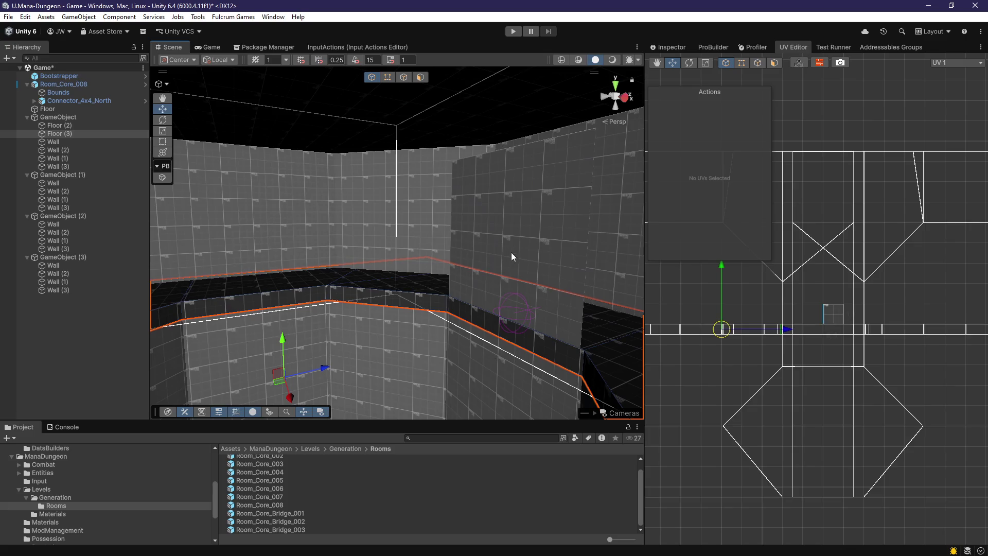
# Try moving Room_Core_008 along Z, then undo the move
pyautogui.click(520, 292)
pyautogui.click(669, 47)
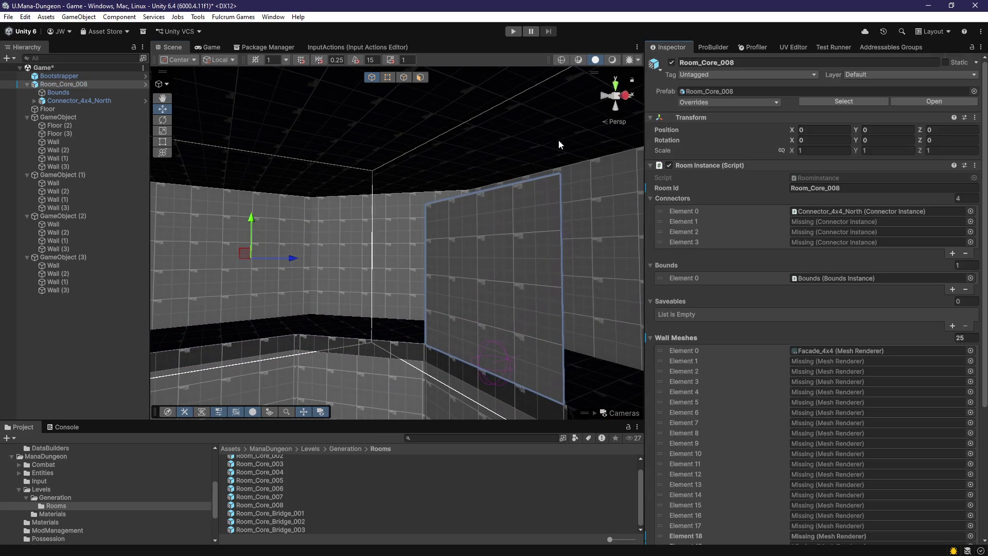
pyautogui.moveTo(232, 186); pyautogui.dragTo(409, 181)
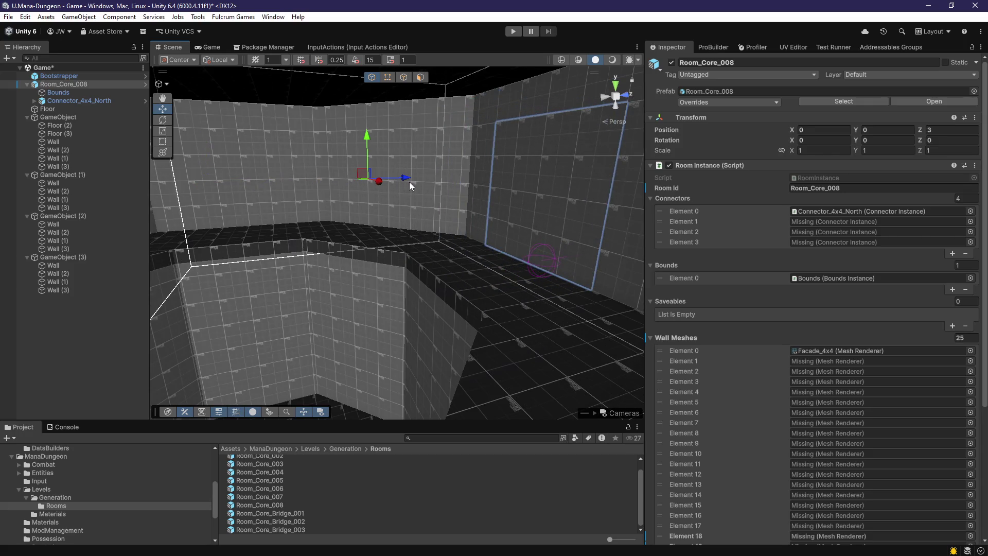
pyautogui.hotkey('ctrl', 'z')
# Parent Floor and the wall groups through GameObject (3) under Room_Core_008
pyautogui.click(68, 109)
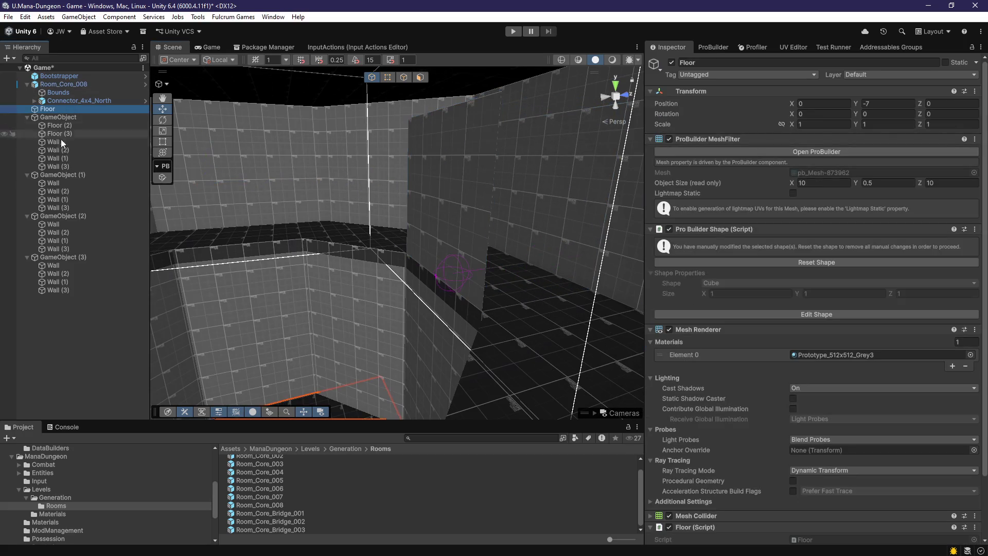
pyautogui.click(27, 117)
pyautogui.doubleClick(30, 123)
pyautogui.click(27, 125)
pyautogui.click(27, 133)
pyautogui.click(27, 142)
pyautogui.click(47, 109)
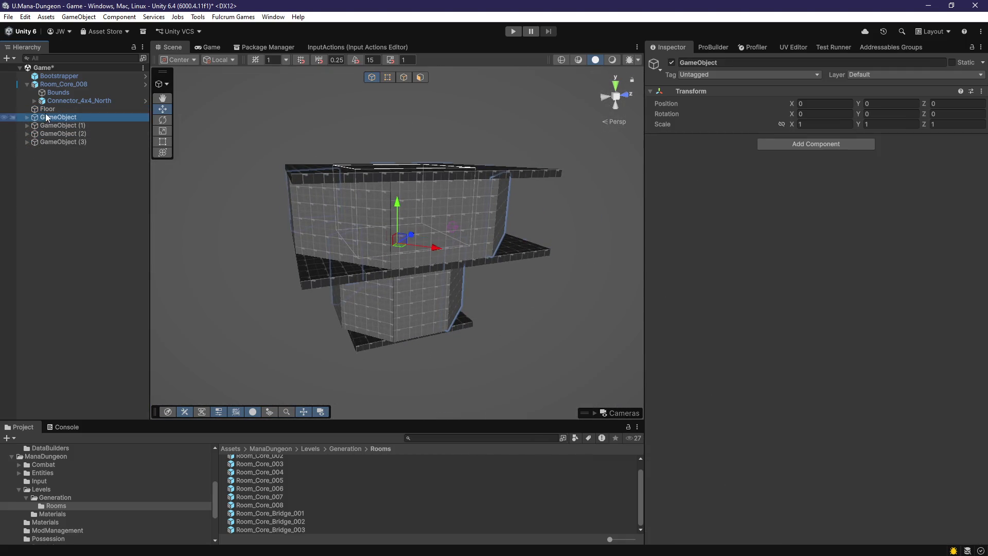
pyautogui.keyDown('shift'); pyautogui.click(56, 142); pyautogui.keyUp('shift')
pyautogui.moveTo(55, 143); pyautogui.dragTo(66, 87)
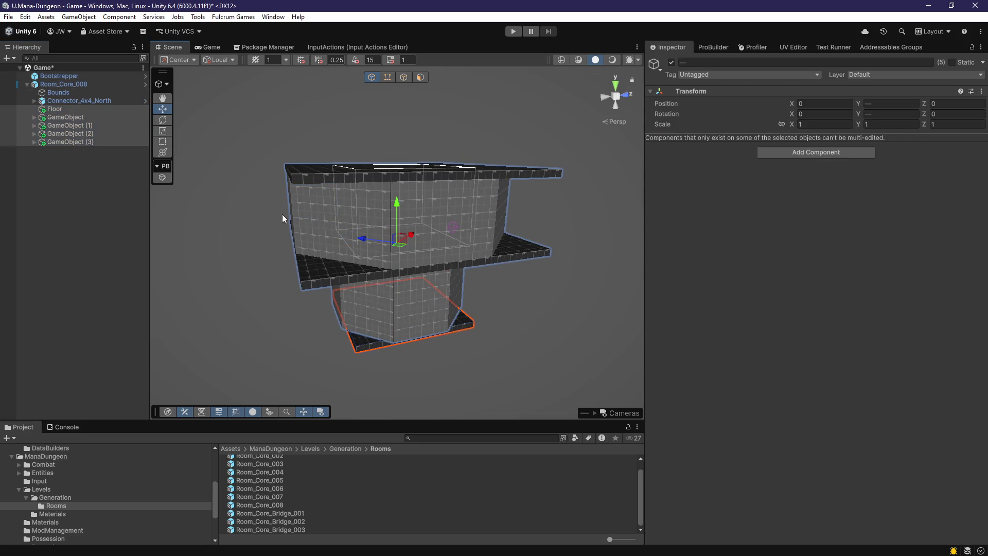
# Push Connector_4x4_North out to Z 8.5 and select Wall (3) for face editing
pyautogui.doubleClick(84, 90)
pyautogui.doubleClick(85, 101)
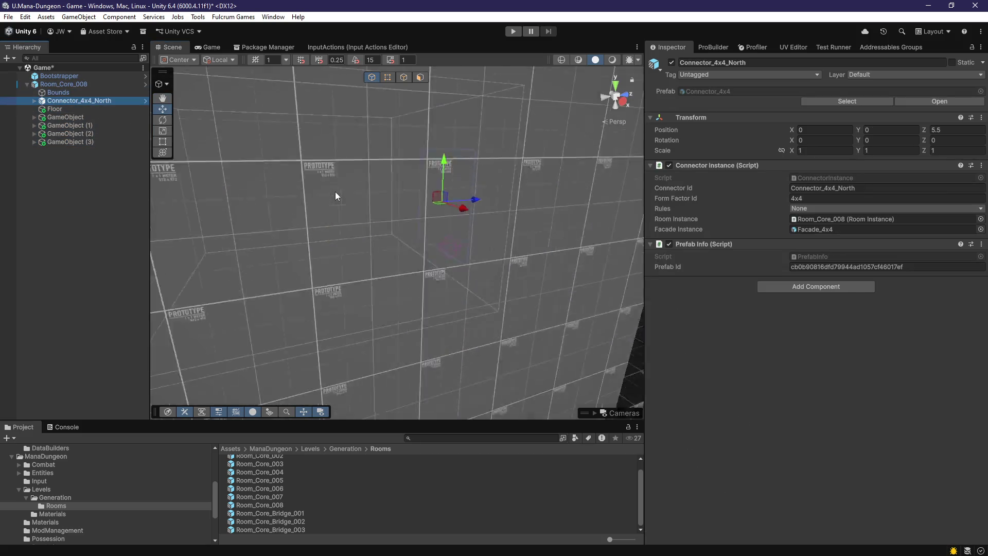
pyautogui.moveTo(494, 222)
pyautogui.mouseDown()
pyautogui.moveTo(586, 215)
pyautogui.moveTo(564, 229)
pyautogui.mouseUp()
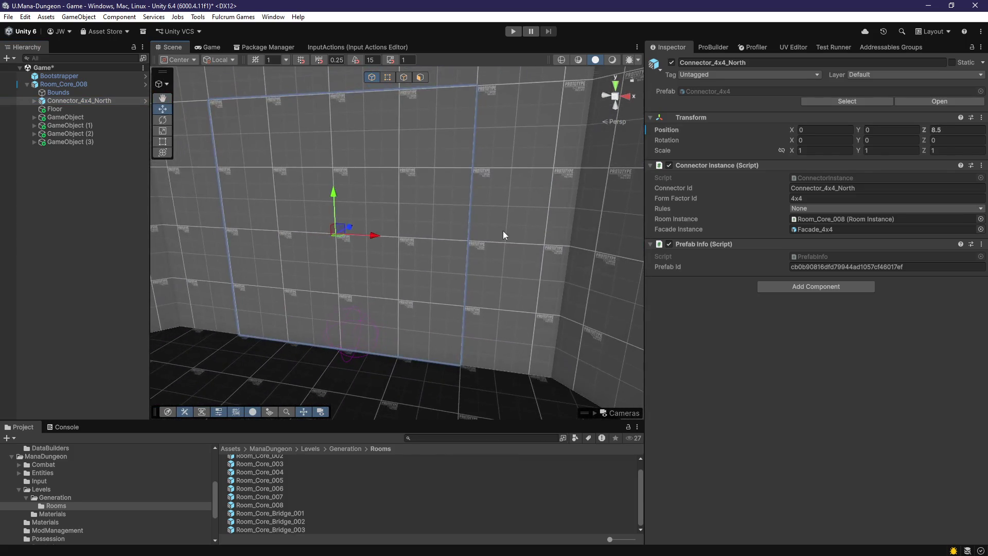
pyautogui.click(502, 230)
pyautogui.click(420, 77)
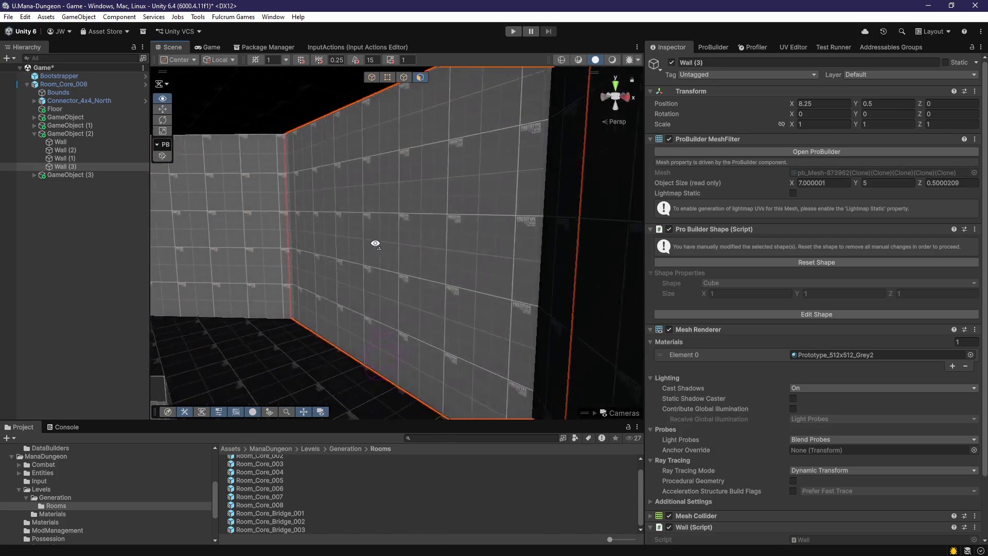
# Duplicate Wall (3) into Wall (4) and move it to the other side of the opening
pyautogui.moveTo(431, 286); pyautogui.dragTo(507, 298)
pyautogui.moveTo(402, 273)
pyautogui.mouseDown()
pyautogui.moveTo(513, 298)
pyautogui.moveTo(533, 241)
pyautogui.moveTo(176, 242)
pyautogui.moveTo(341, 282)
pyautogui.mouseUp()
pyautogui.press('g')
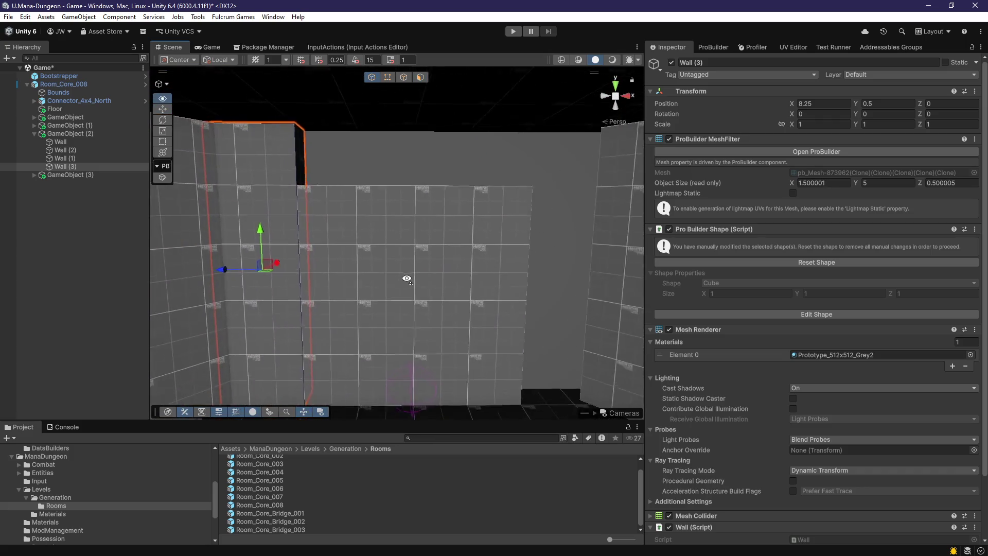
pyautogui.hotkey('ctrl', 'd')
pyautogui.moveTo(217, 259)
pyautogui.mouseDown()
pyautogui.moveTo(519, 261)
pyautogui.moveTo(504, 292)
pyautogui.moveTo(537, 294)
pyautogui.moveTo(499, 383)
pyautogui.moveTo(453, 136)
pyautogui.moveTo(397, 160)
pyautogui.mouseUp()
# Widen Wall (4) to 2 units by dragging its end face
pyautogui.click(419, 77)
pyautogui.click(493, 204)
pyautogui.press('f')
pyautogui.moveTo(463, 219)
pyautogui.mouseDown()
pyautogui.moveTo(349, 226)
pyautogui.moveTo(328, 268)
pyautogui.moveTo(381, 296)
pyautogui.moveTo(331, 276)
pyautogui.moveTo(374, 233)
pyautogui.moveTo(347, 223)
pyautogui.moveTo(363, 237)
pyautogui.moveTo(371, 277)
pyautogui.moveTo(380, 283)
pyautogui.moveTo(393, 273)
pyautogui.moveTo(388, 189)
pyautogui.moveTo(352, 249)
pyautogui.moveTo(393, 161)
pyautogui.moveTo(386, 206)
pyautogui.moveTo(382, 225)
pyautogui.moveTo(376, 193)
pyautogui.moveTo(397, 28)
pyautogui.mouseUp()
# Duplicate Wall (3) into Wall (5) and raise it to Y 4.5 above the opening
pyautogui.click(363, 236)
pyautogui.click(362, 247)
pyautogui.press('g')
pyautogui.hotkey('ctrl', 'd')
pyautogui.press('f')
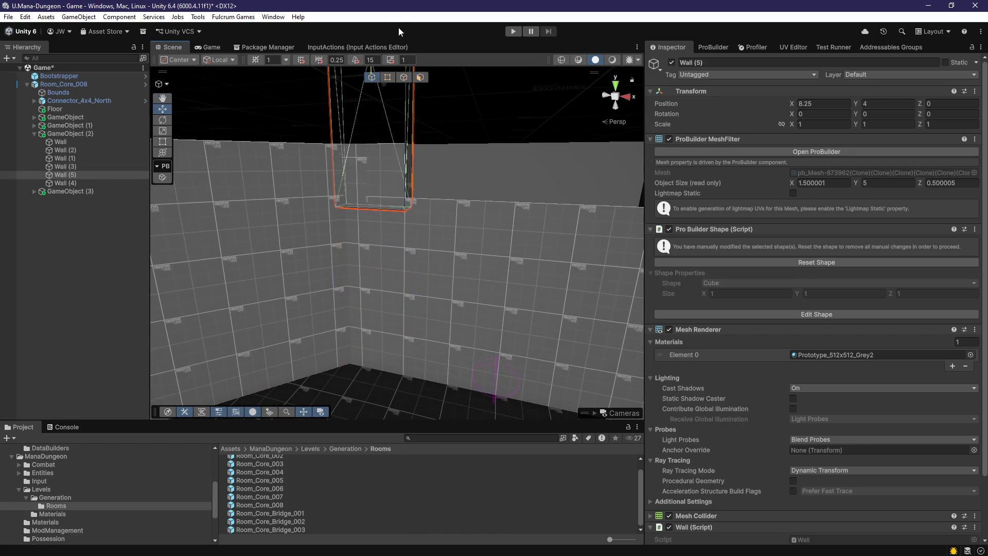
pyautogui.moveTo(401, 103)
pyautogui.mouseDown()
pyautogui.moveTo(400, 158)
pyautogui.moveTo(412, 92)
pyautogui.moveTo(406, 102)
pyautogui.moveTo(396, 91)
pyautogui.moveTo(366, 191)
pyautogui.moveTo(460, 248)
pyautogui.moveTo(388, 193)
pyautogui.mouseUp()
# Select Wall (5)'s end face to resize the raised top piece
pyautogui.click(420, 77)
pyautogui.click(373, 211)
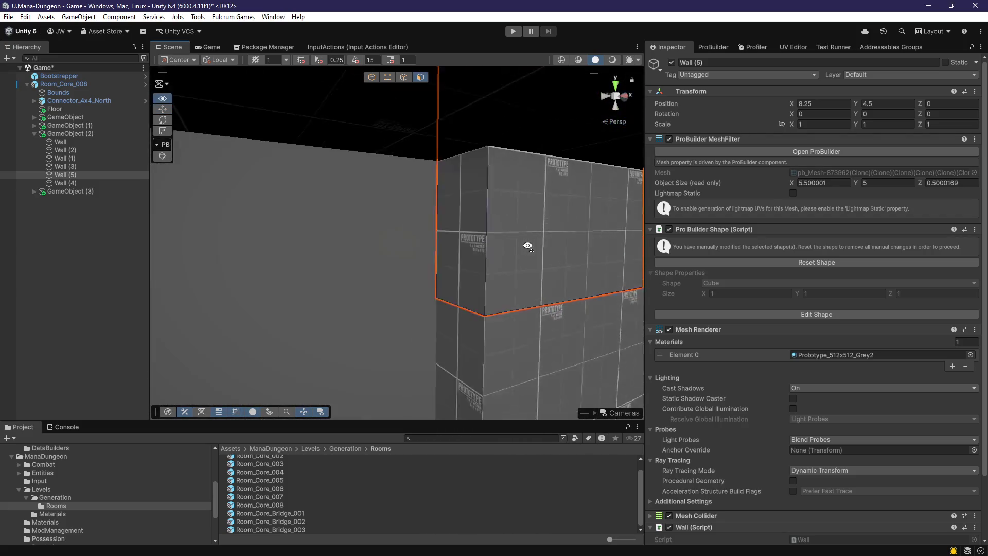
pyautogui.click(438, 254)
pyautogui.click(465, 257)
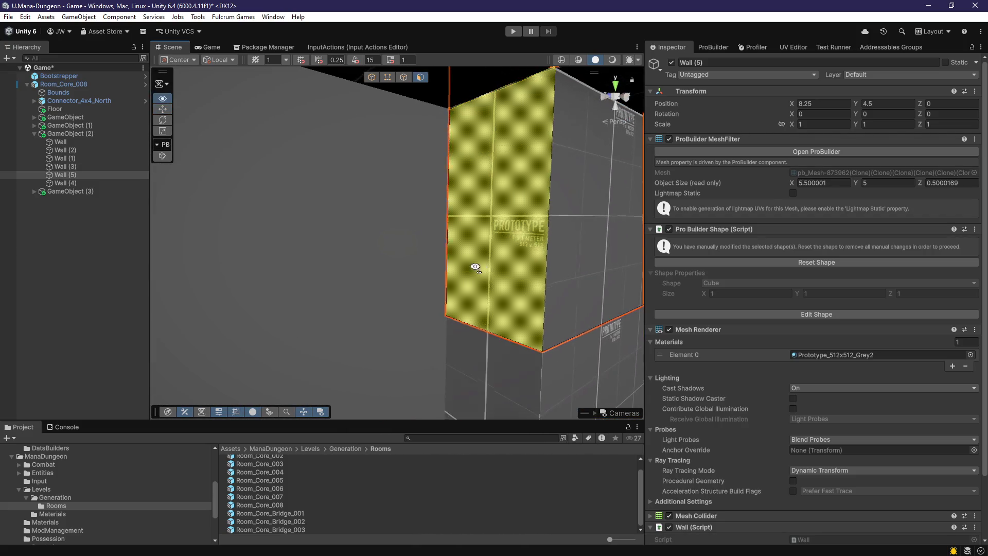